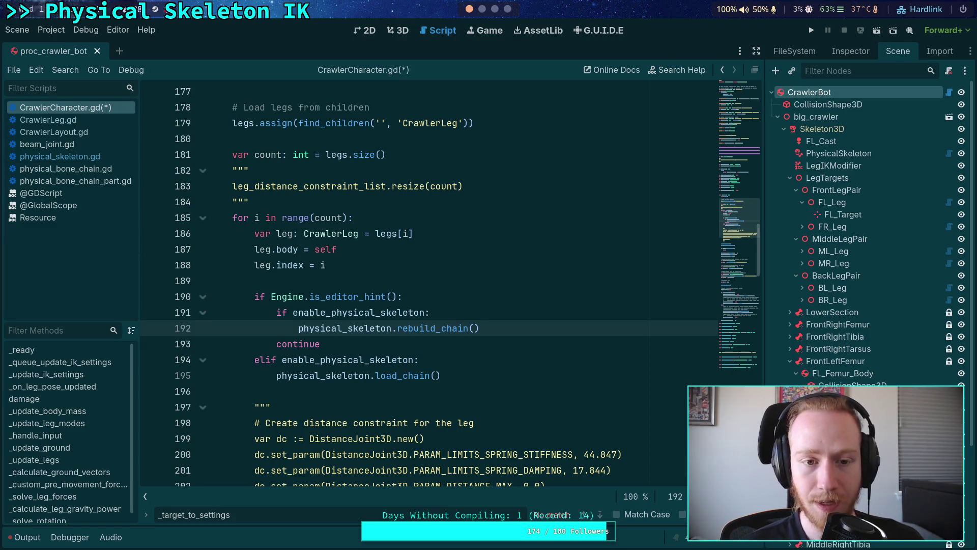
# Step: Review the _ready loop, inspecting the _update_body_mass and physical_skeleton.rebuild_chain() calls
pyautogui.scroll(2, 426, 333)
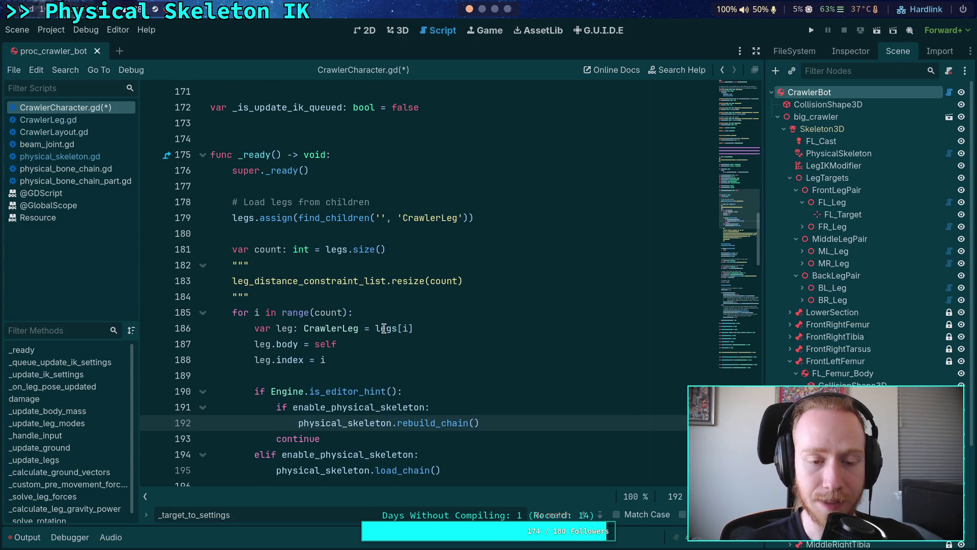
pyautogui.scroll(-10, 355, 314)
pyautogui.scroll(2, 355, 314)
pyautogui.doubleClick(287, 281)
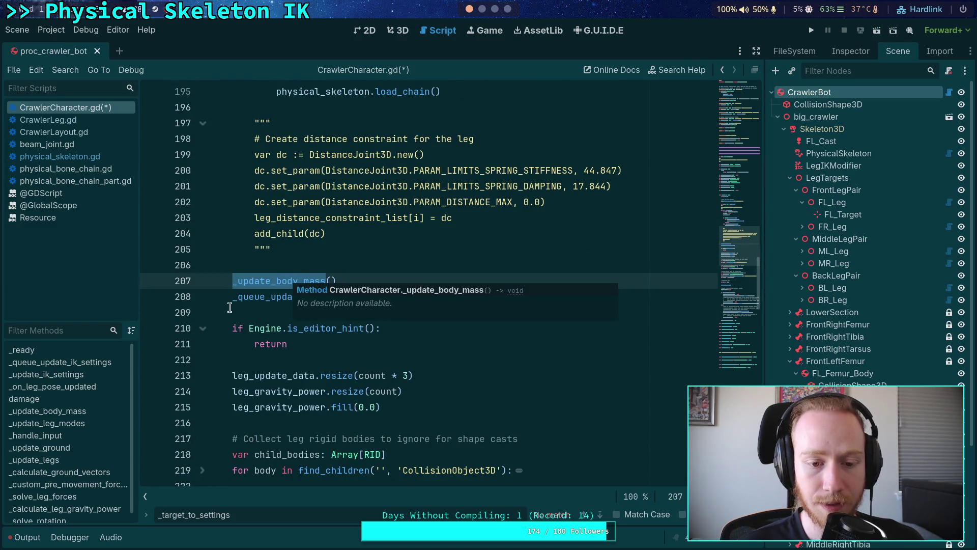
pyautogui.scroll(4, 356, 283)
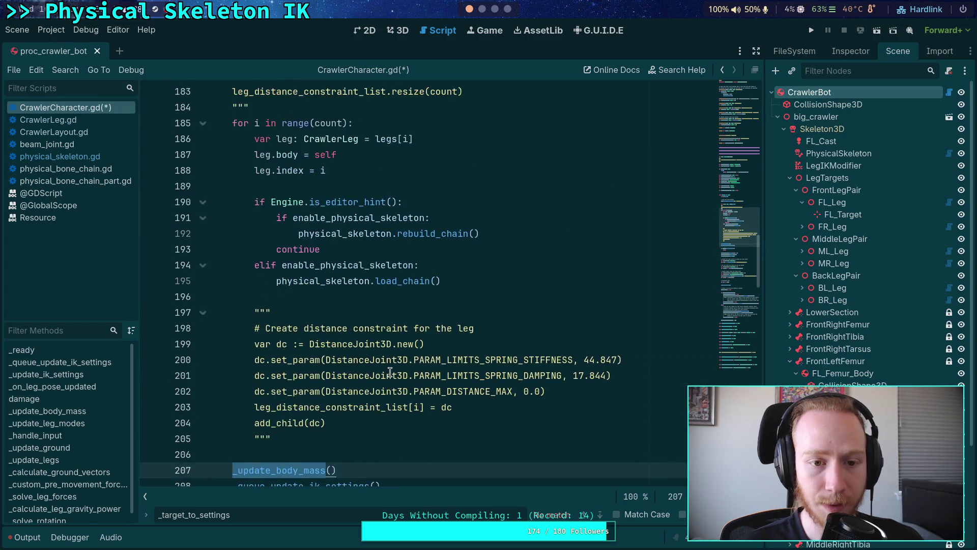
pyautogui.scroll(4, 390, 371)
pyautogui.scroll(-5, 367, 397)
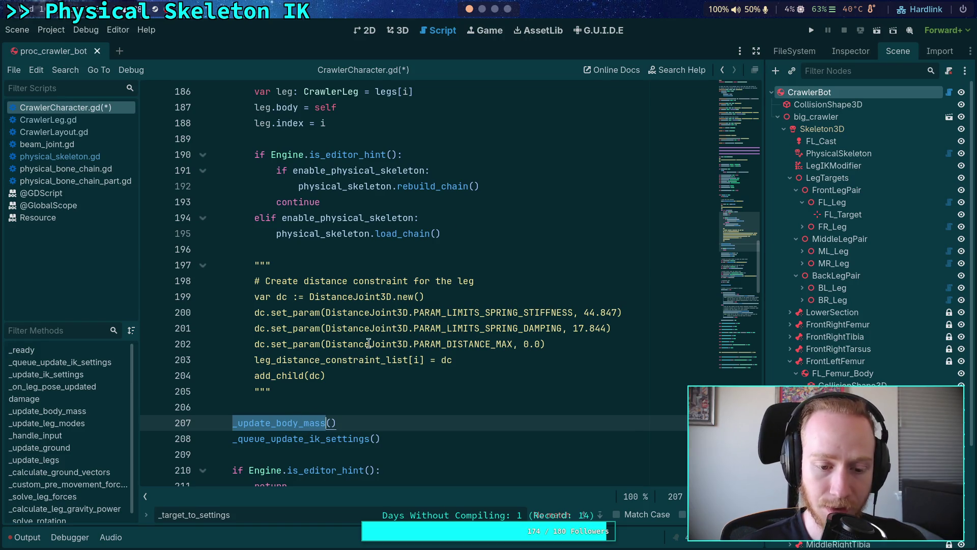
pyautogui.moveTo(480, 186); pyautogui.dragTo(301, 184)
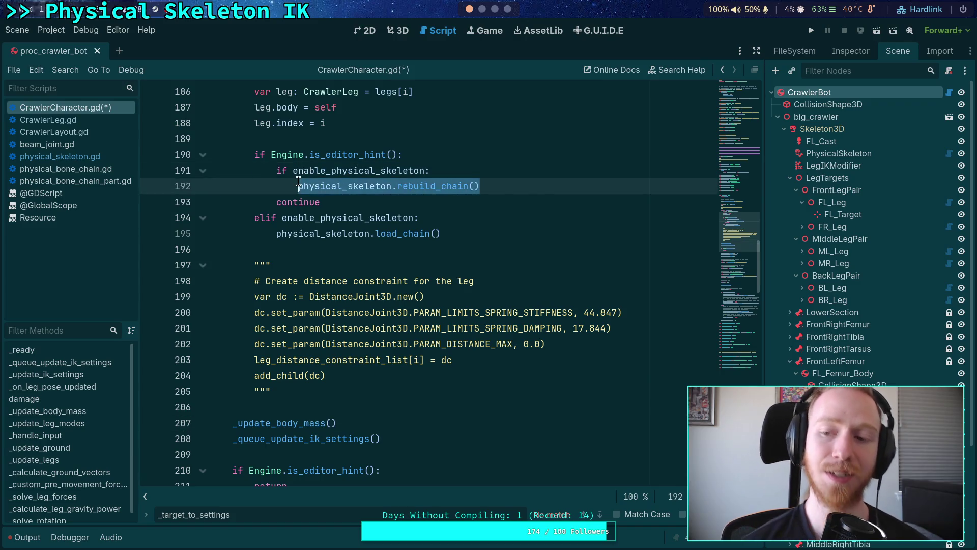
pyautogui.click(495, 246)
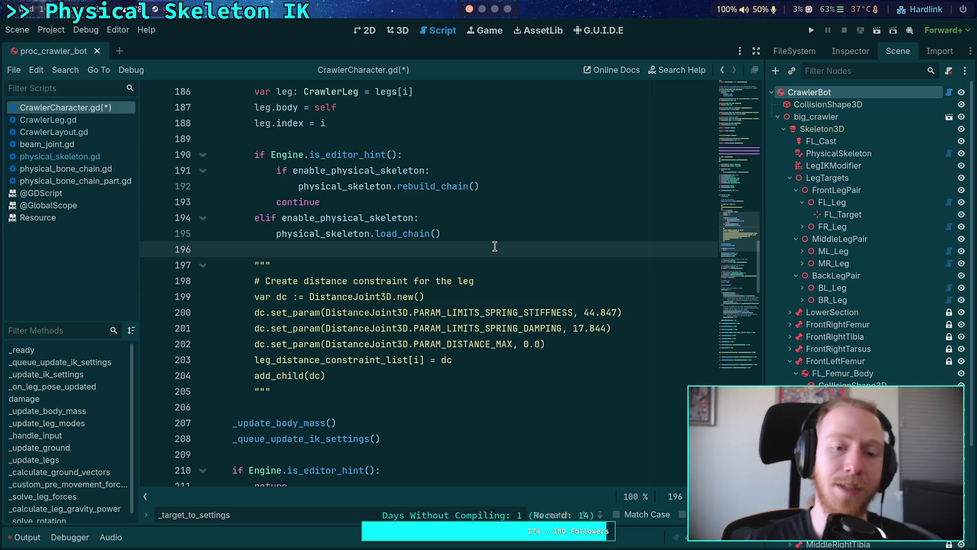
pyautogui.scroll(5, 495, 246)
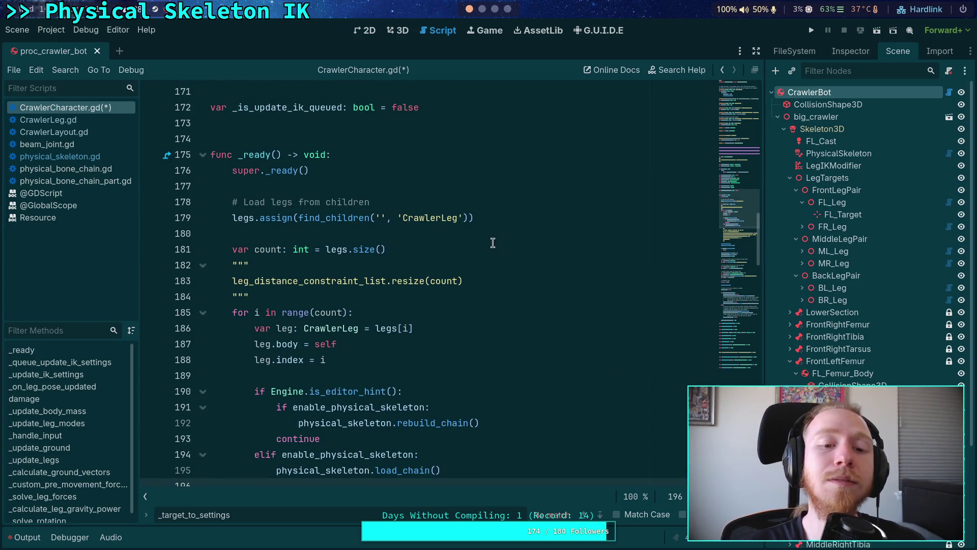
# Step: Insert a blank line after super._ready() on line 176
pyautogui.click(394, 175)
pyautogui.scroll(-8, 401, 189)
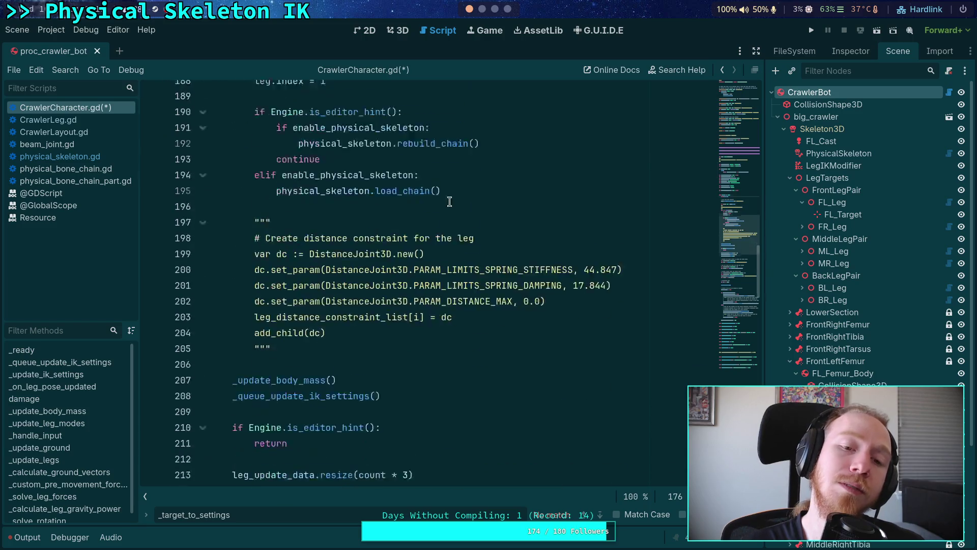
pyautogui.scroll(6, 552, 278)
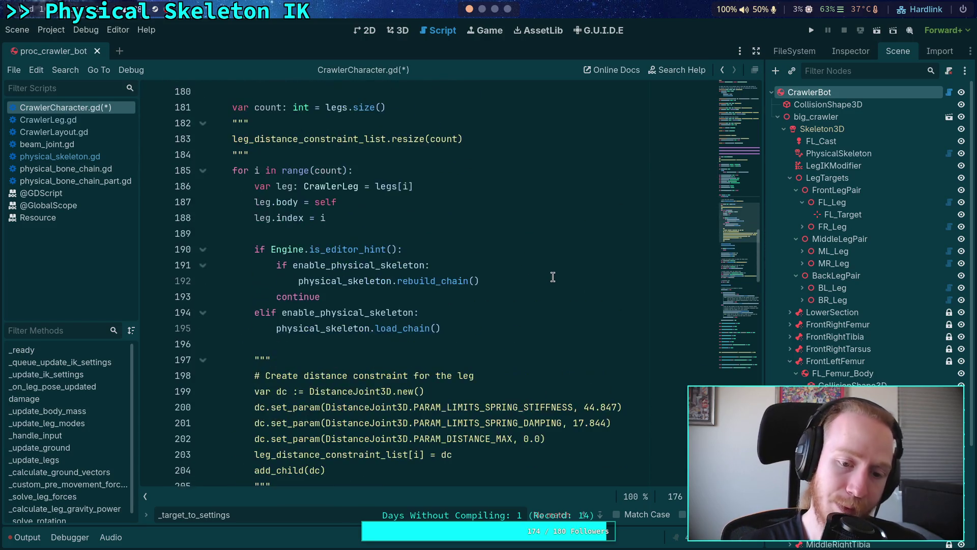
pyautogui.scroll(2, 553, 276)
pyautogui.press('Return')
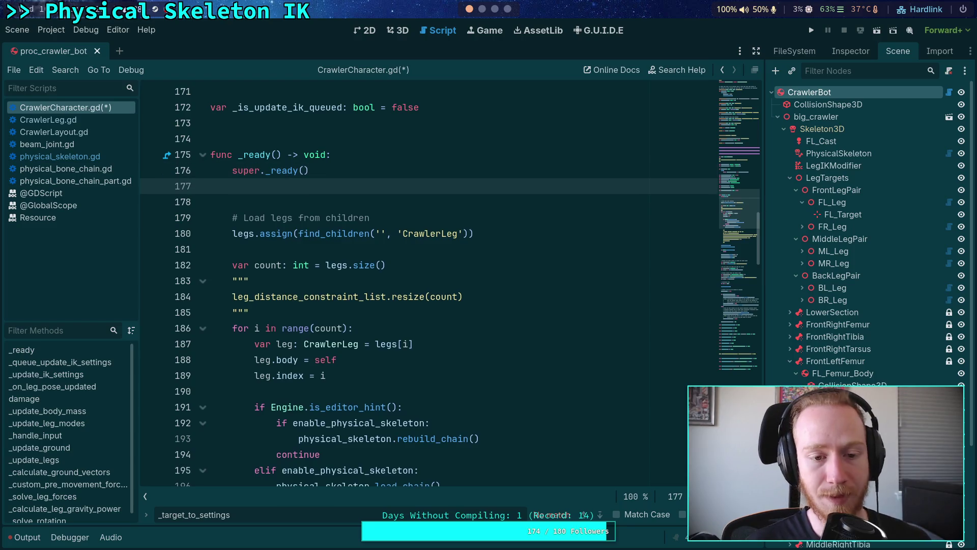
pyautogui.press('BackSpace')
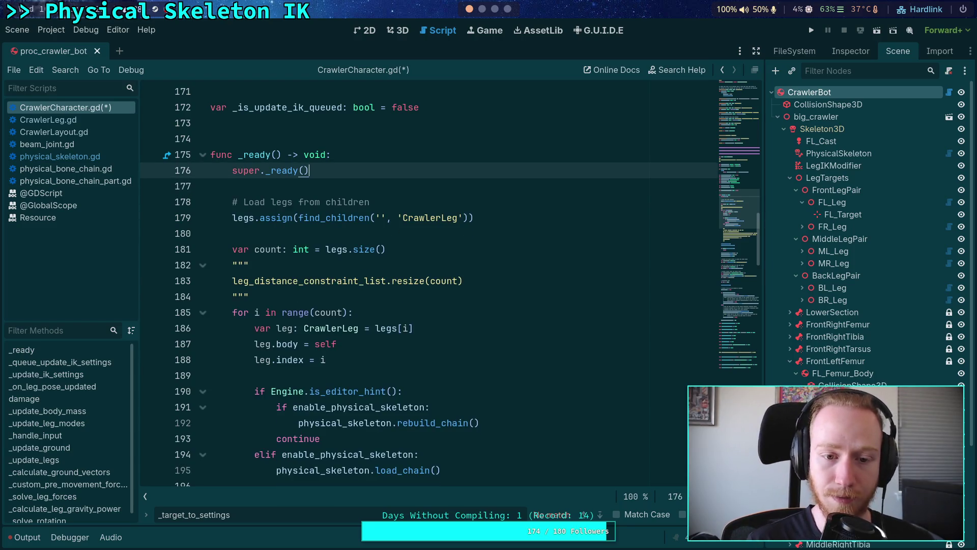
pyautogui.click(504, 217)
pyautogui.press('Return')
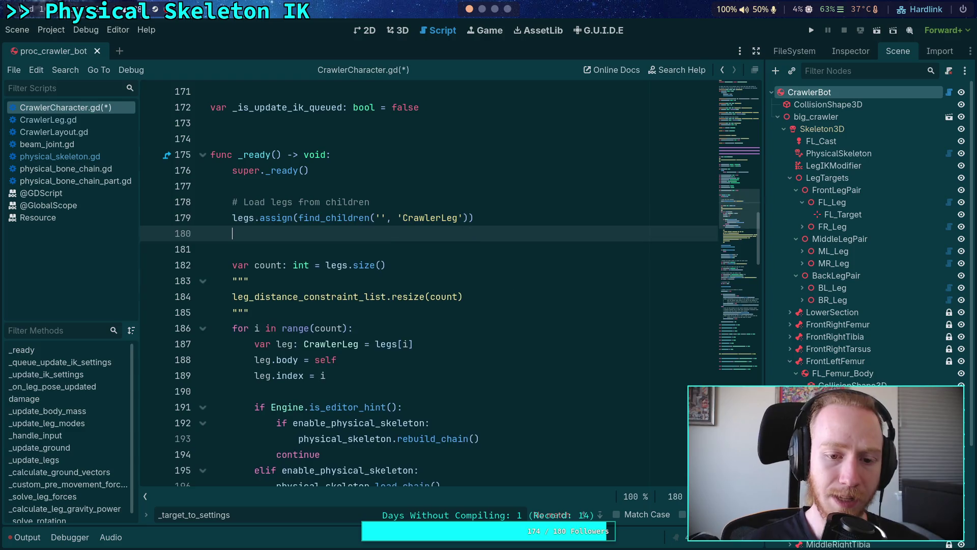
pyautogui.press('BackSpace')
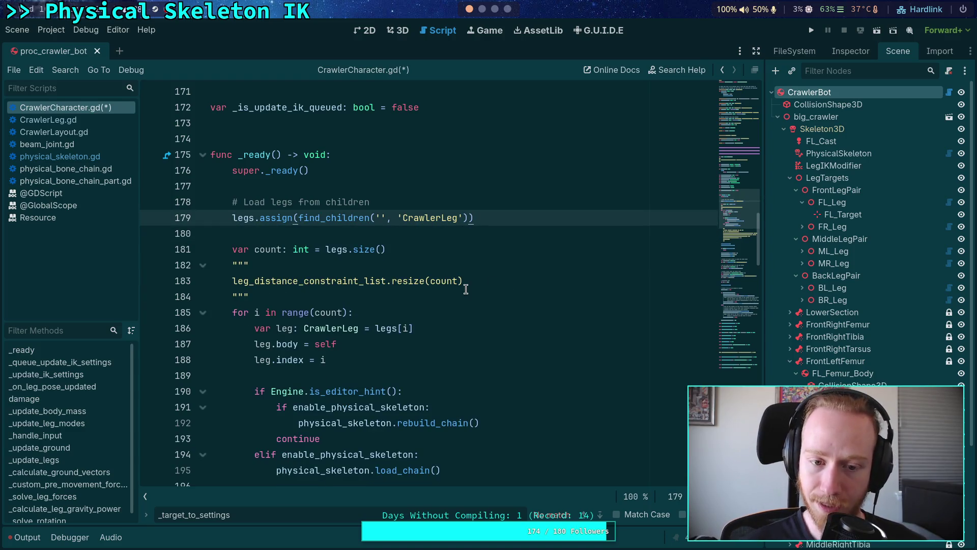
pyautogui.click(430, 249)
pyautogui.press('Return')
pyautogui.press('Return')
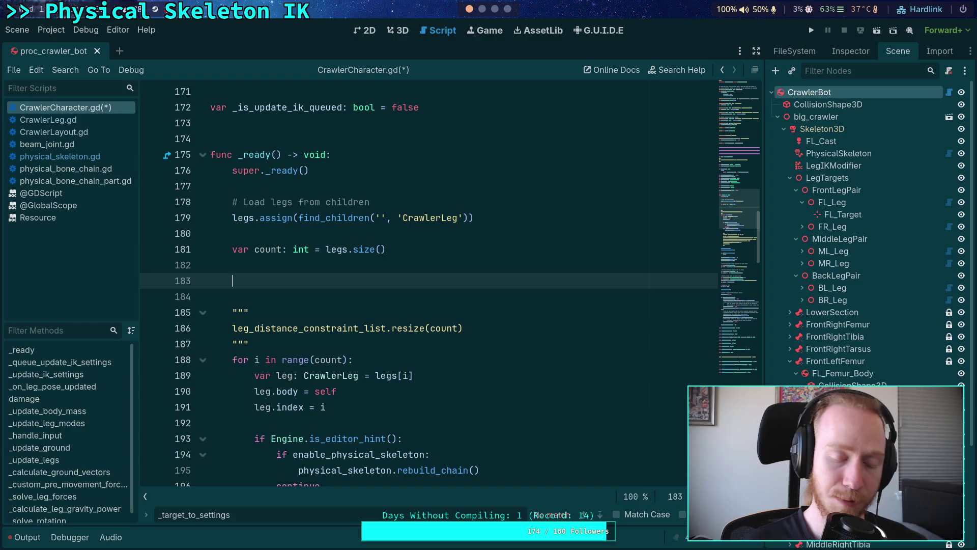
pyautogui.write('if Eng')
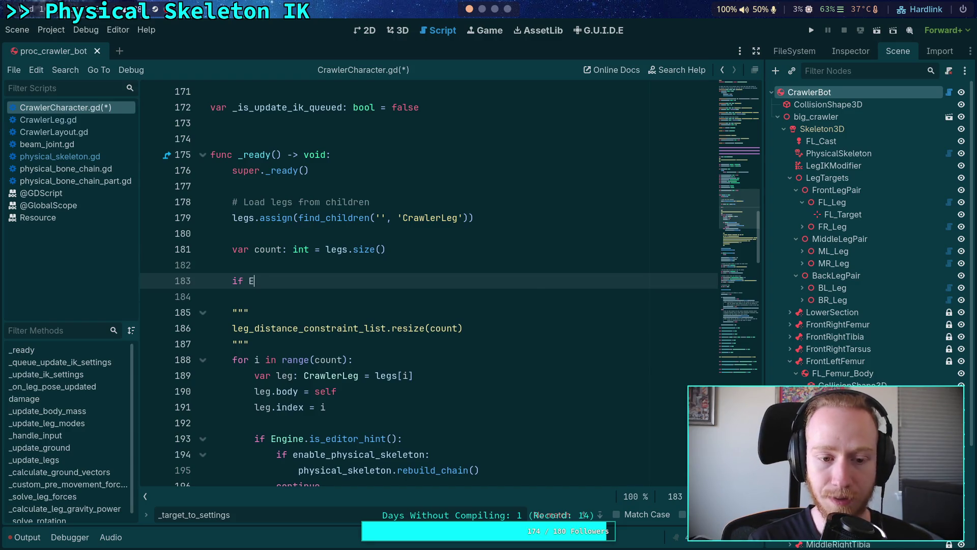
pyautogui.press('Return')
pyautogui.write('.is')
pyautogui.press('Return')
pyautogui.write(':')
pyautogui.press('Return')
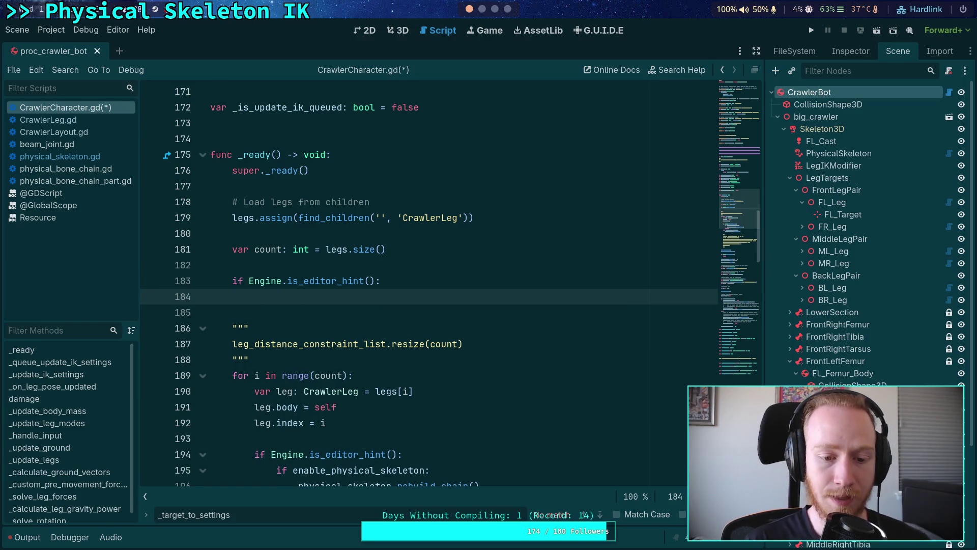
pyautogui.write('for i in r')
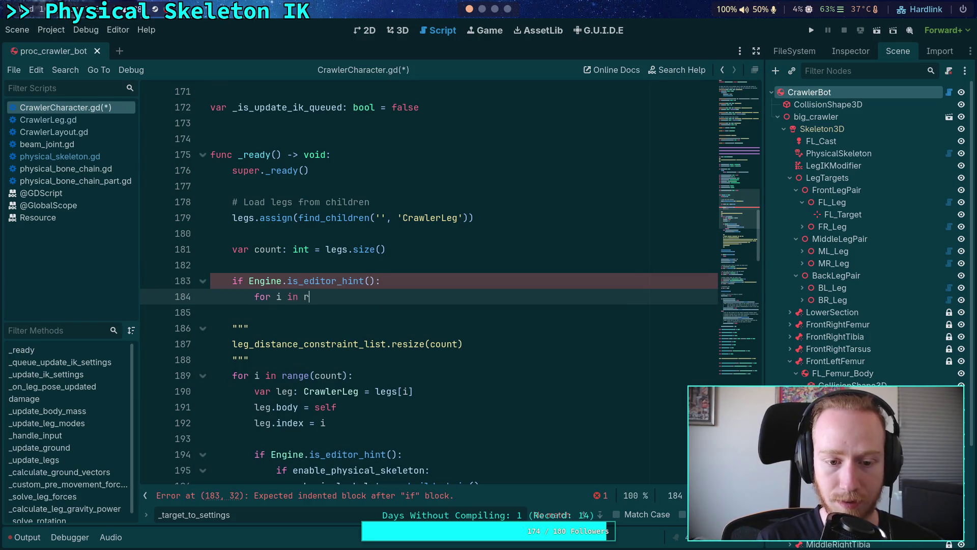
pyautogui.press('BackSpace')
pyautogui.press('BackSpace')
pyautogui.press('BackSpace')
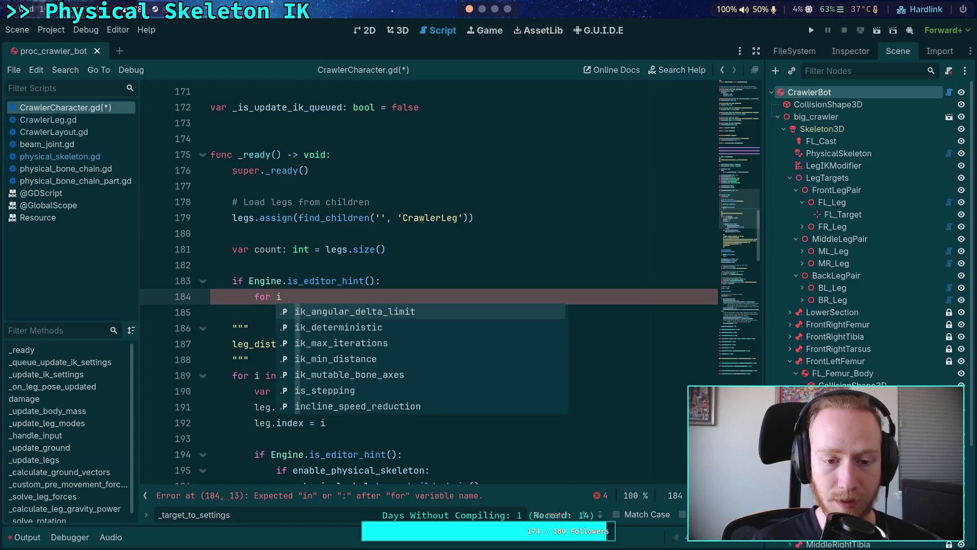
pyautogui.click(444, 249)
pyautogui.scroll(-1, 554, 341)
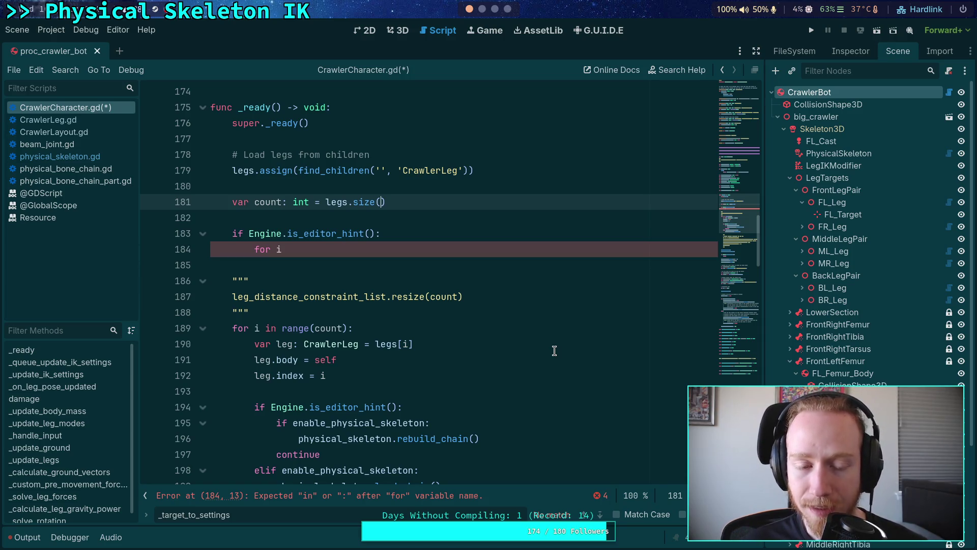
pyautogui.moveTo(350, 243)
pyautogui.mouseDown()
pyautogui.moveTo(338, 224)
pyautogui.moveTo(285, 221)
pyautogui.mouseUp()
pyautogui.press('BackSpace')
pyautogui.press('BackSpace')
pyautogui.press('BackSpace')
pyautogui.write(')')
pyautogui.click(328, 221)
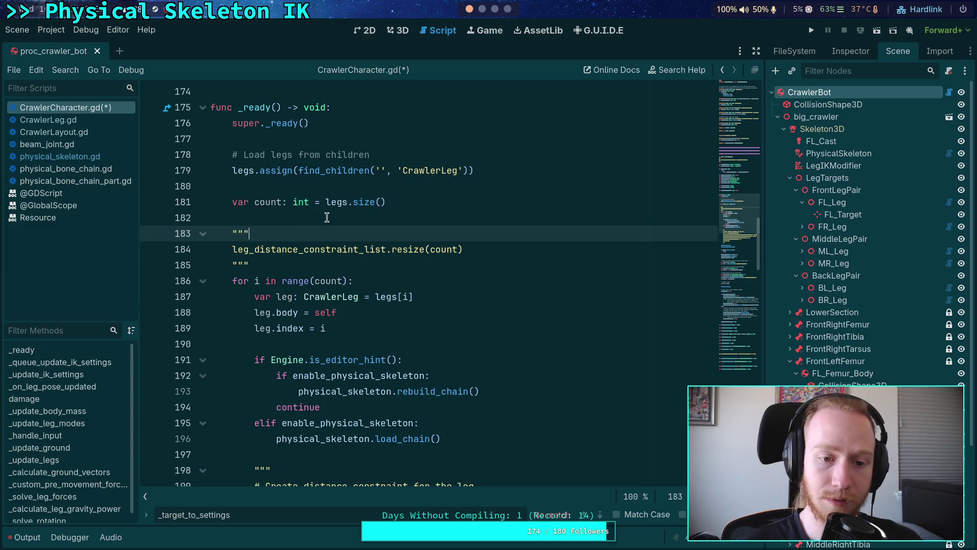
pyautogui.press('BackSpace')
pyautogui.click(421, 268)
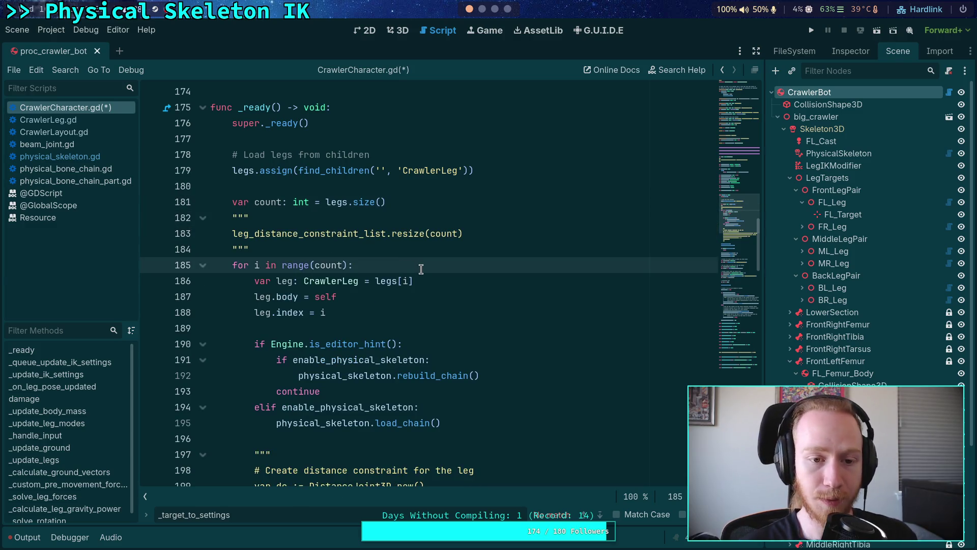
# Step: Turn the elif into if and move the load_chain block above the is_editor_hint check
pyautogui.scroll(-3, 421, 269)
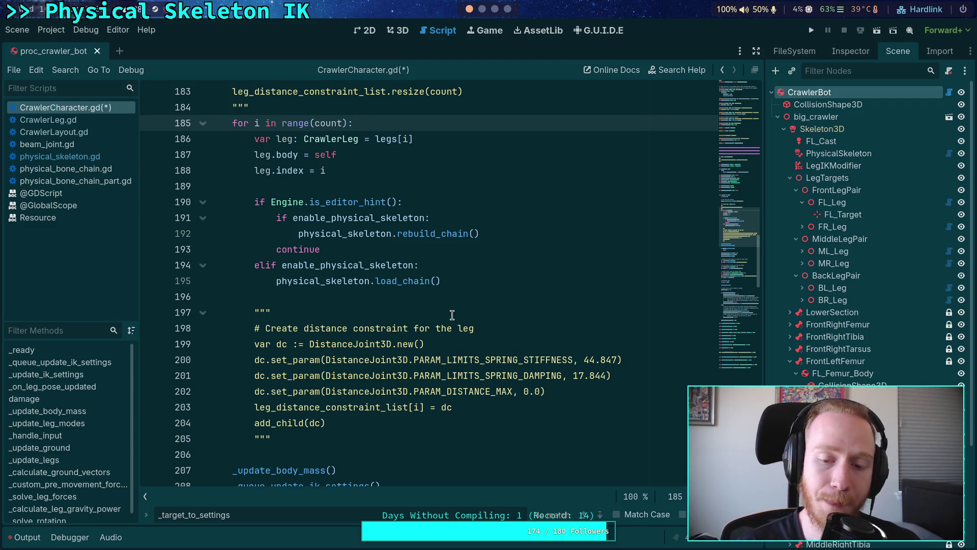
pyautogui.scroll(1, 452, 315)
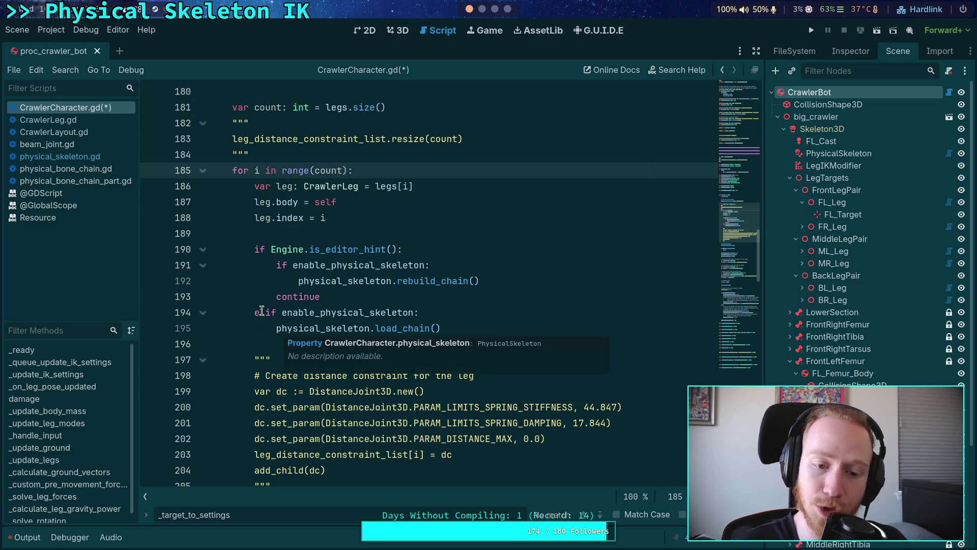
pyautogui.moveTo(261, 312); pyautogui.dragTo(263, 247)
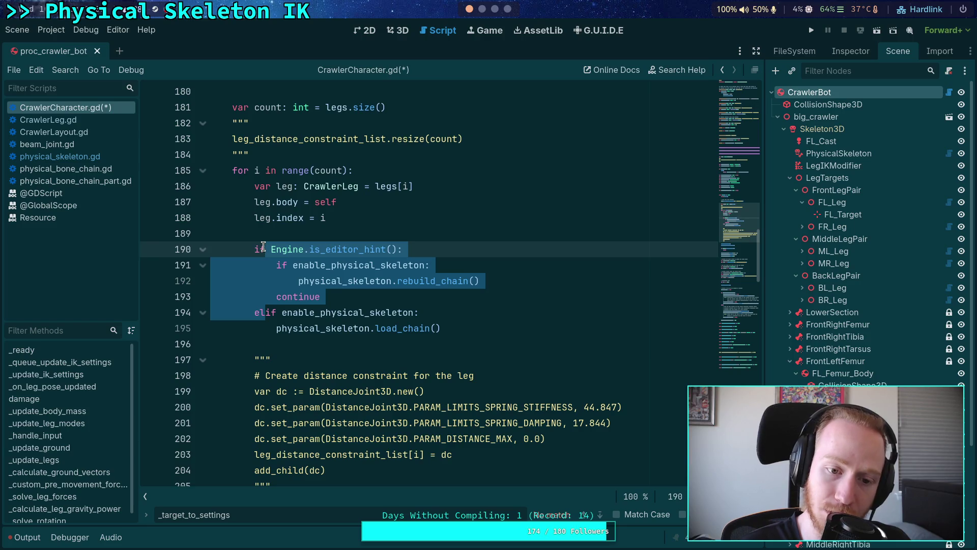
pyautogui.click(468, 310)
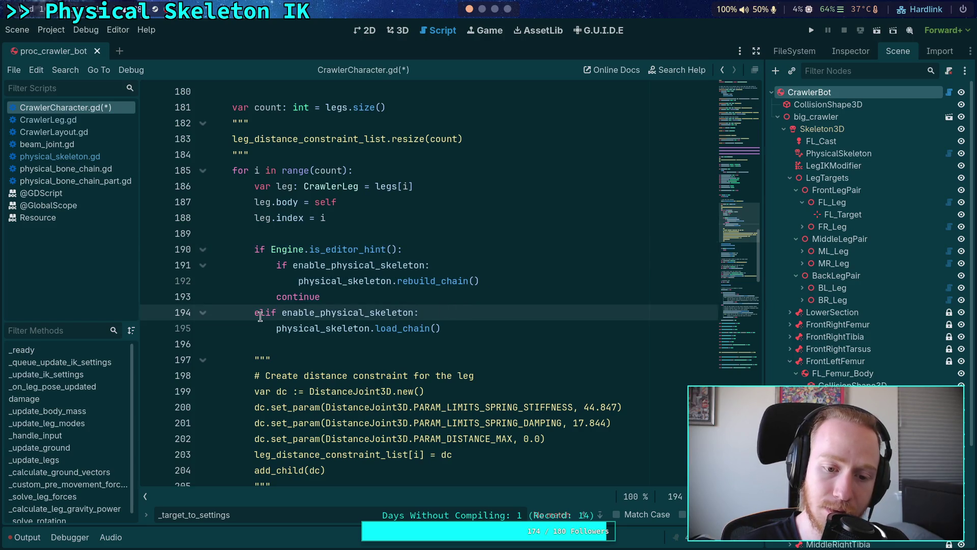
pyautogui.moveTo(265, 312); pyautogui.dragTo(249, 312)
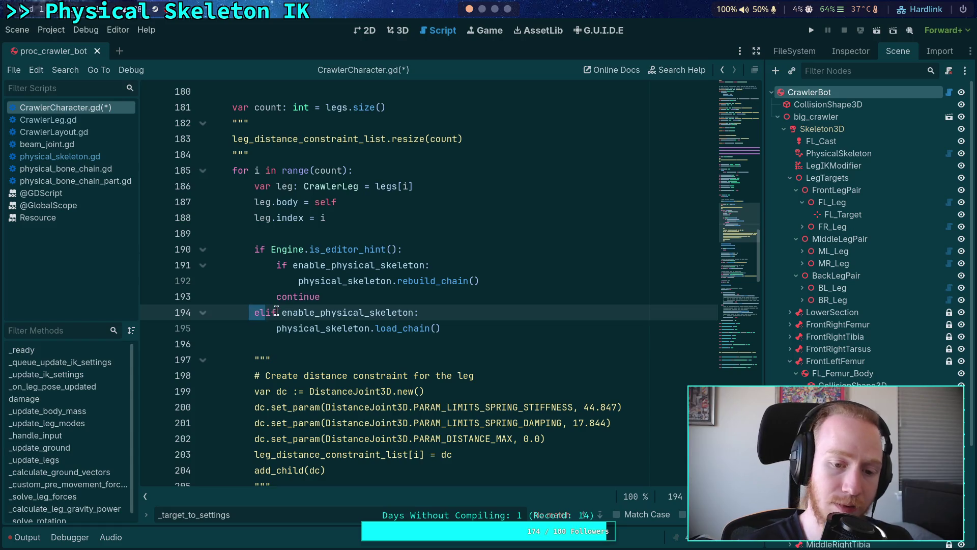
pyautogui.press('BackSpace')
pyautogui.hotkey('shift', 'Down')
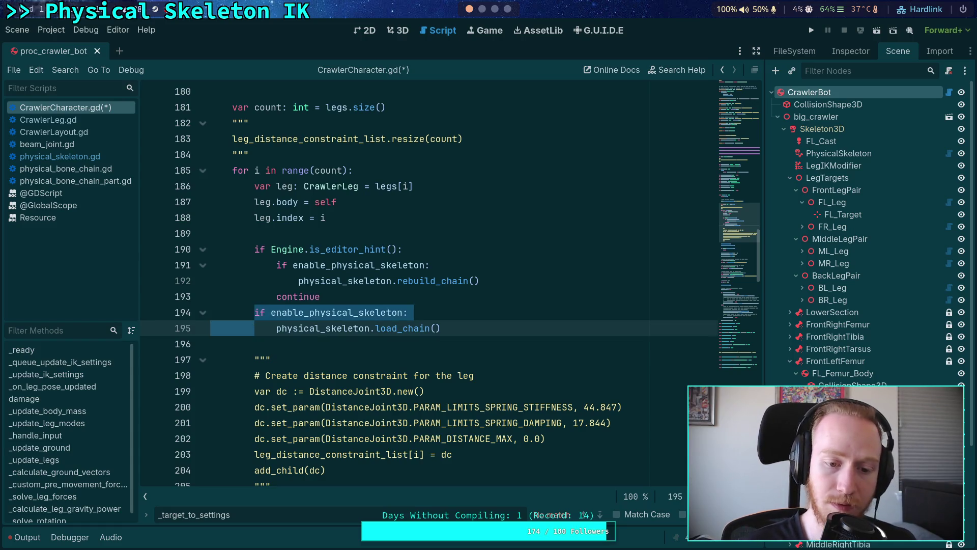
pyautogui.hotkey('alt', 'Up')
pyautogui.hotkey('alt', 'Up')
pyautogui.hotkey('alt', 'Up')
pyautogui.press('Down')
pyautogui.press('Return')
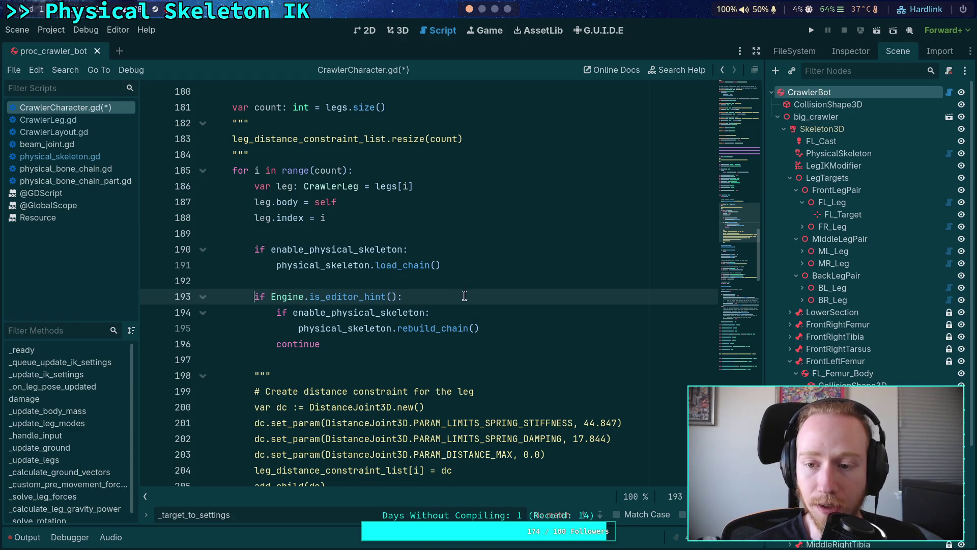
# Step: Move continue directly under the editor check and delete the rebuild_chain lines
pyautogui.click(355, 342)
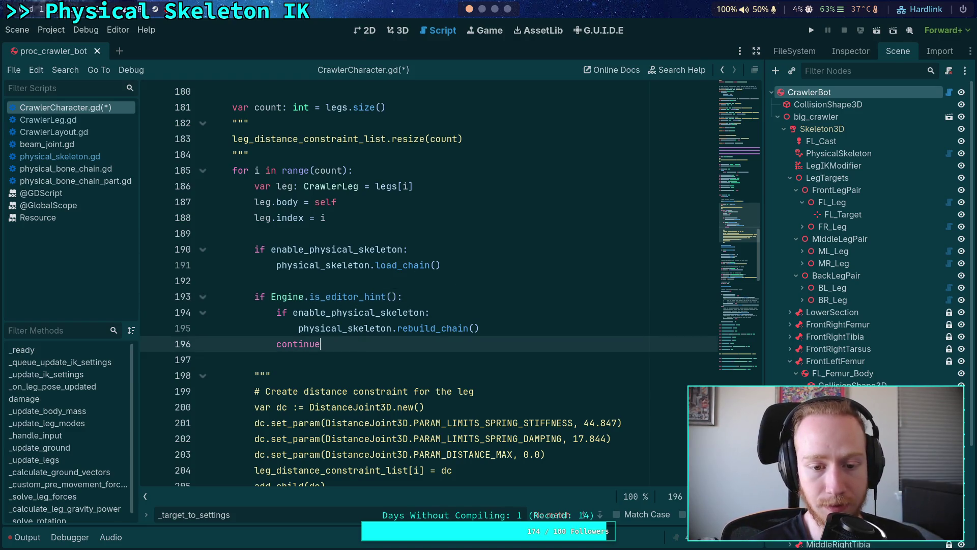
pyautogui.hotkey('alt', 'Up')
pyautogui.hotkey('alt', 'Up')
pyautogui.keyDown('shift'); pyautogui.click(491, 342); pyautogui.keyUp('shift')
pyautogui.press('Delete')
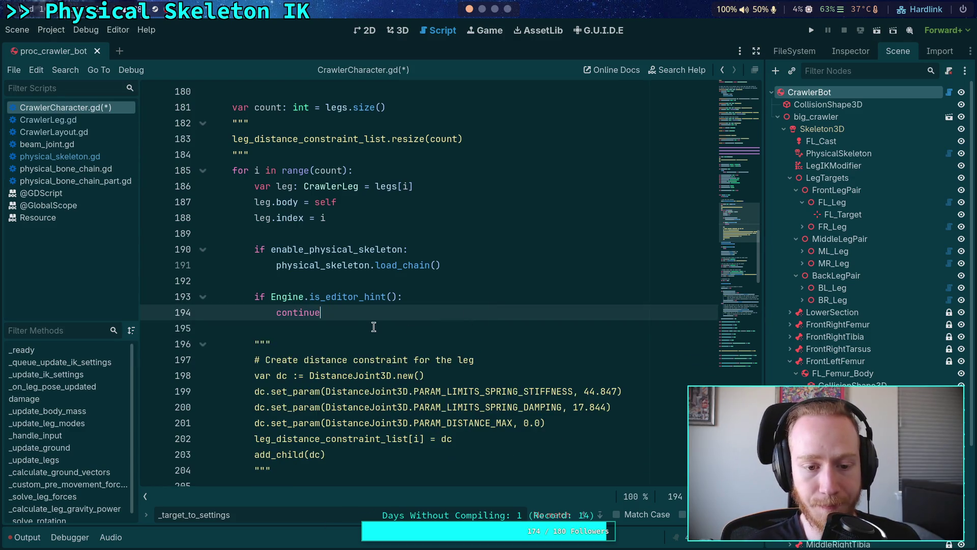
pyautogui.click(372, 327)
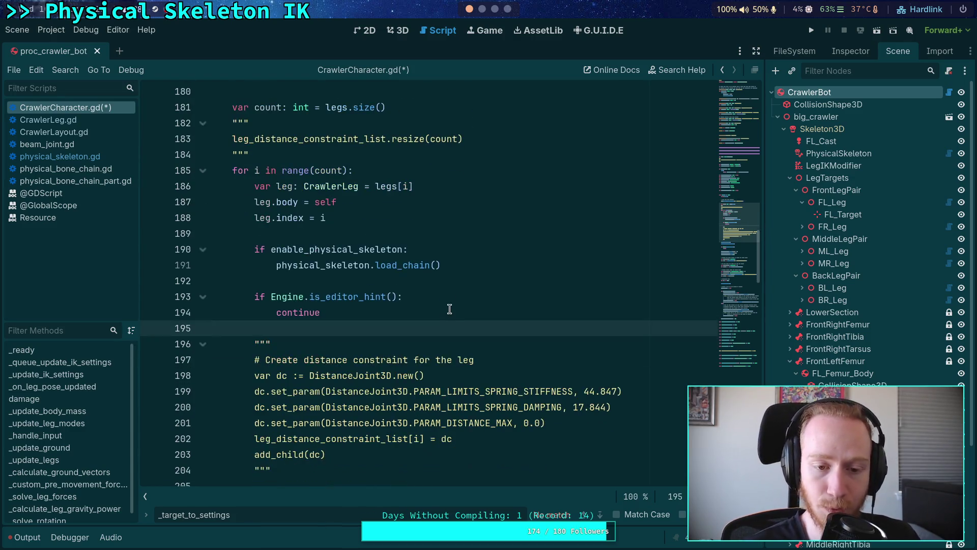
pyautogui.click(508, 276)
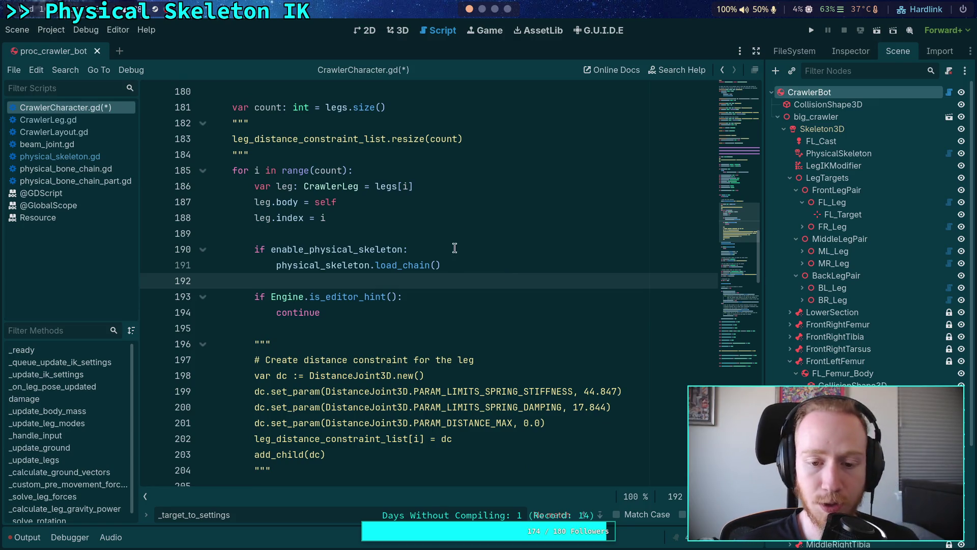
# Step: Fill load_chain's argument with leg.physical_bone_chain followed by a comma on line 191
pyautogui.click(450, 269)
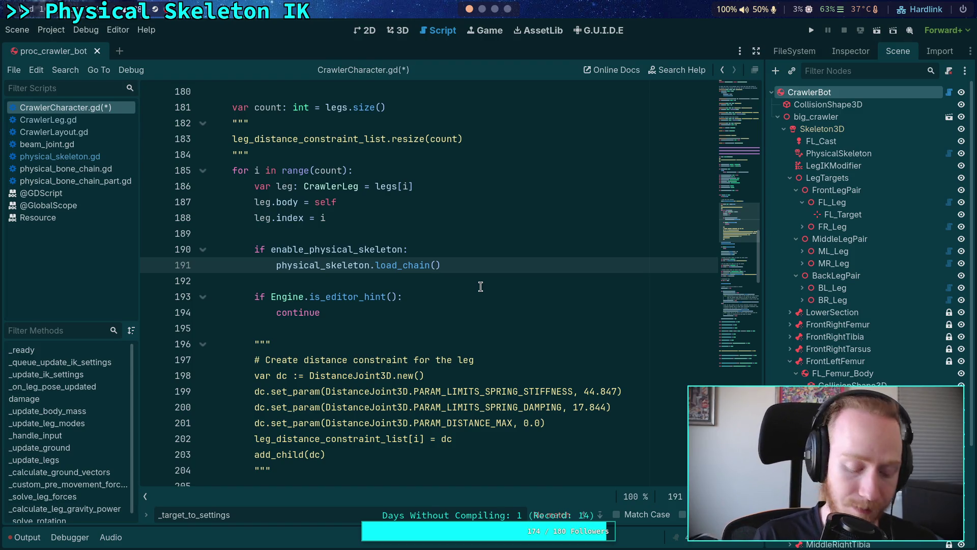
pyautogui.write('leg.')
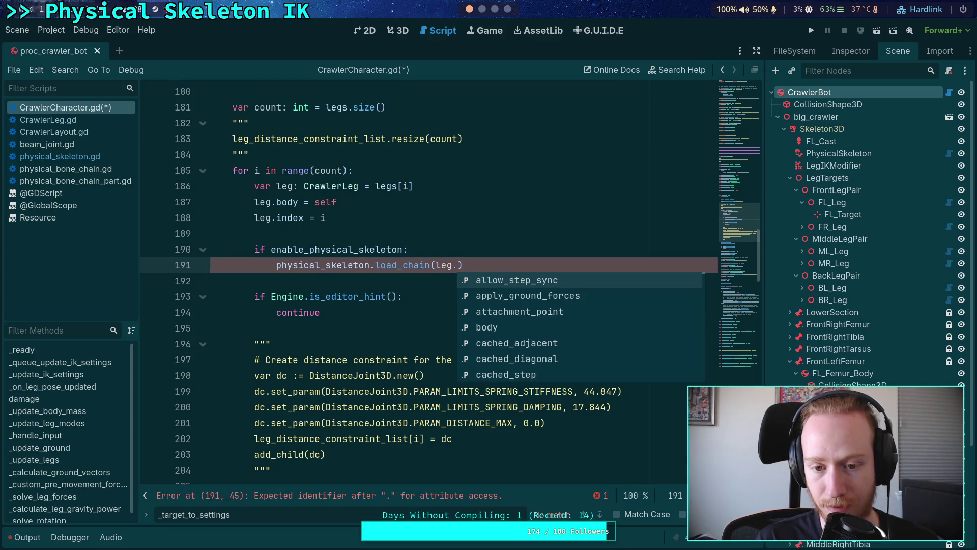
pyautogui.write('phy')
pyautogui.press('Return')
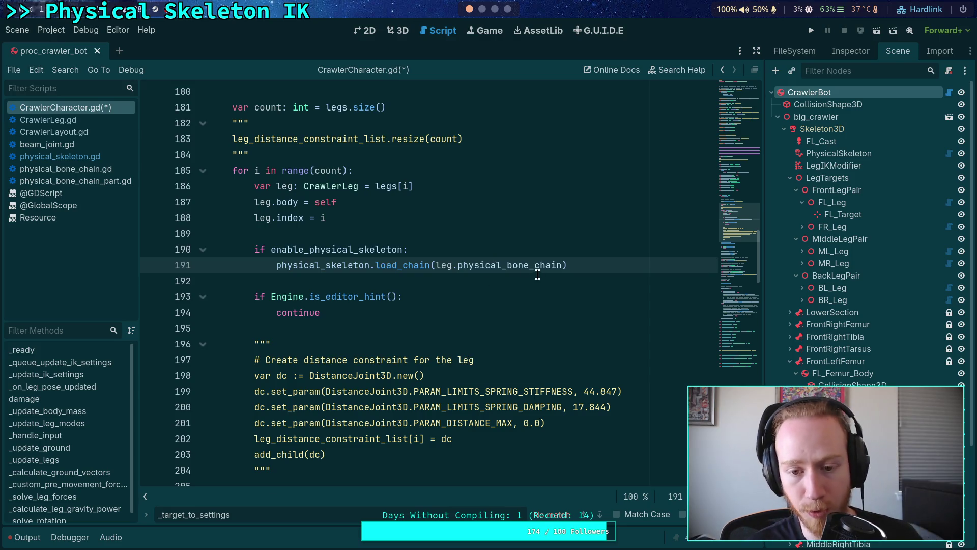
pyautogui.moveTo(537, 260)
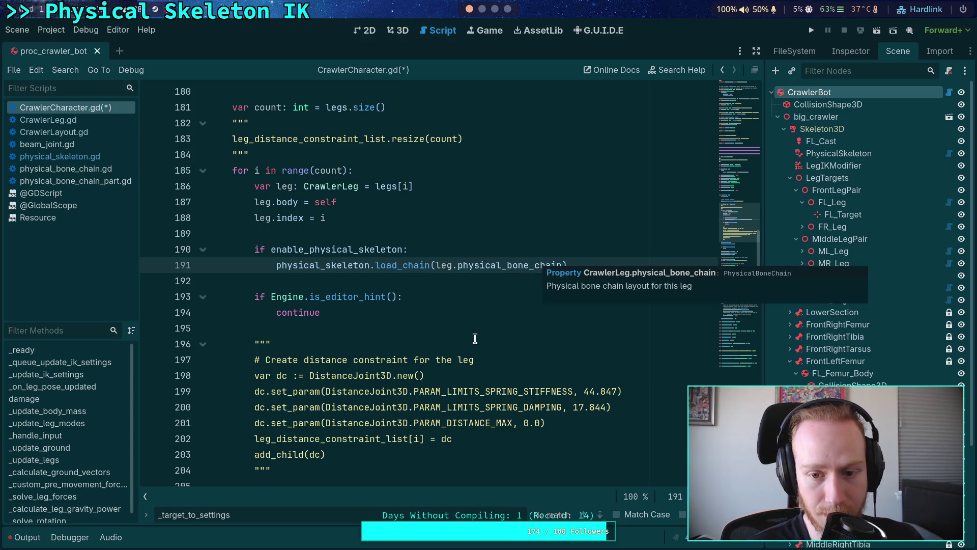
pyautogui.write(',')
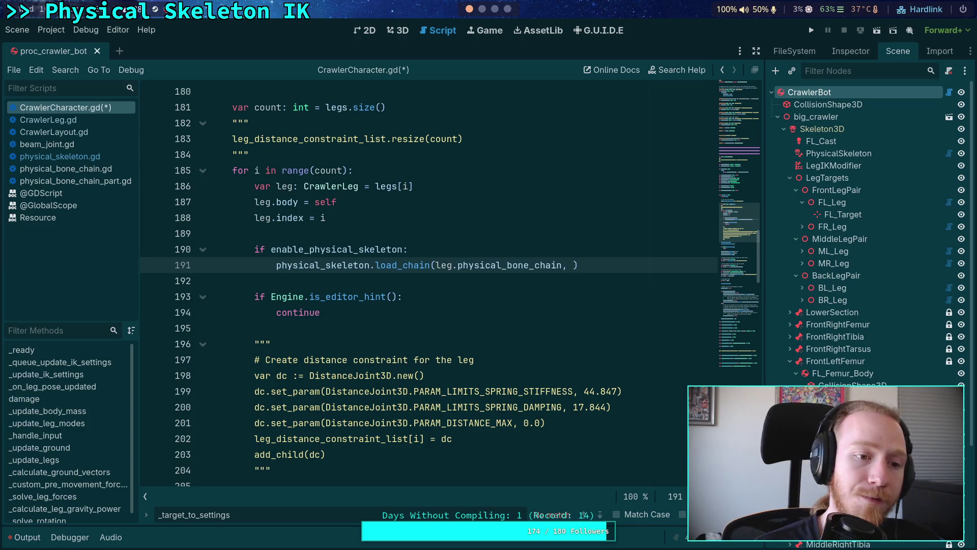
pyautogui.click(92, 169)
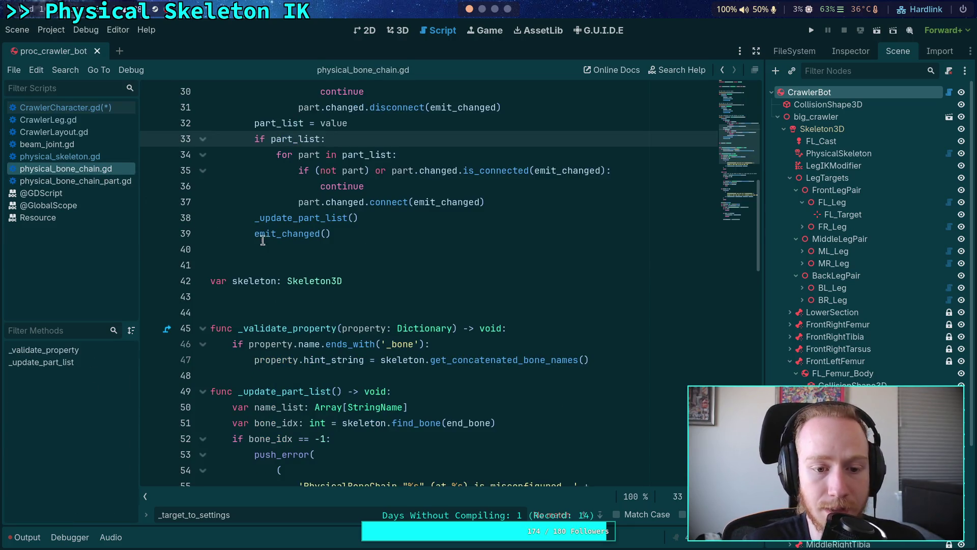
pyautogui.press('Down')
pyautogui.press('Down')
pyautogui.press('Down')
pyautogui.click(274, 393)
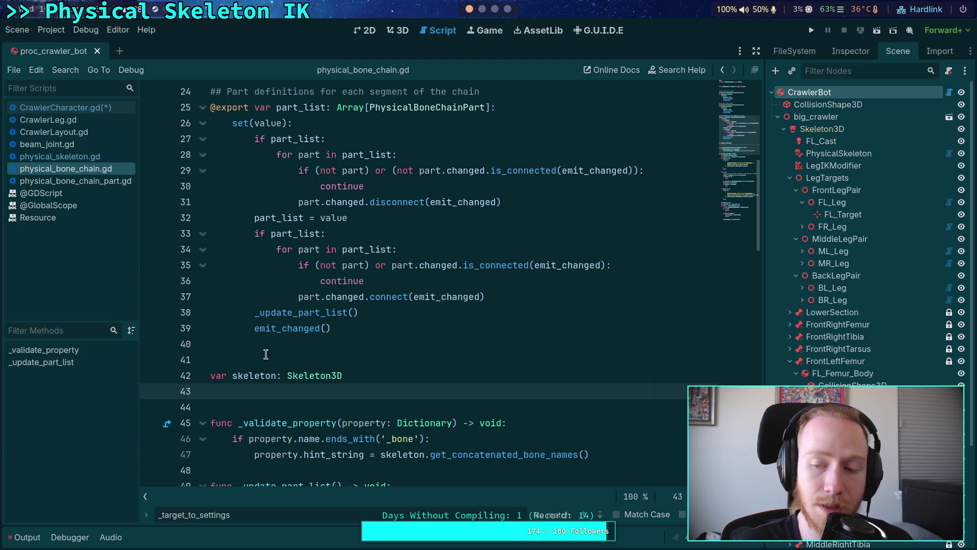
pyautogui.scroll(-3, 269, 351)
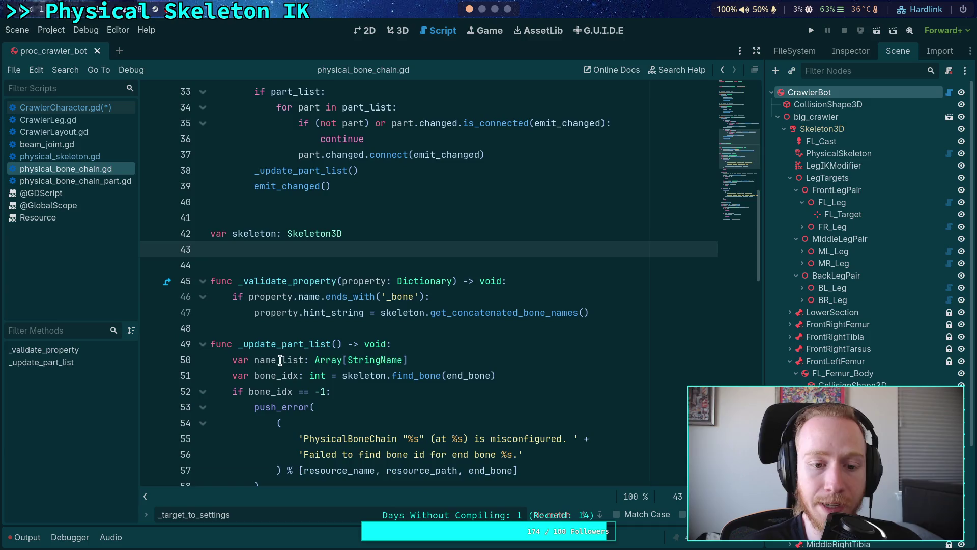
pyautogui.scroll(-10, 277, 355)
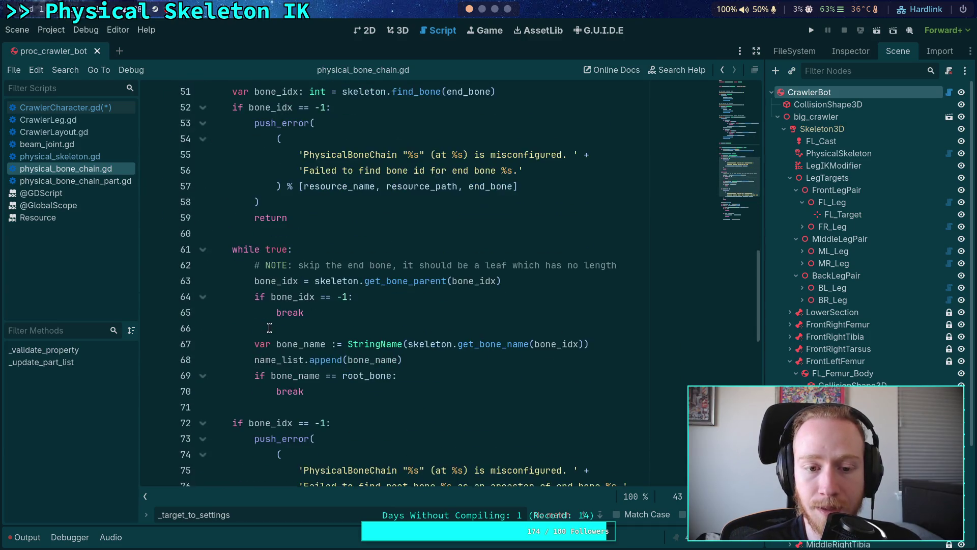
pyautogui.scroll(11, 271, 325)
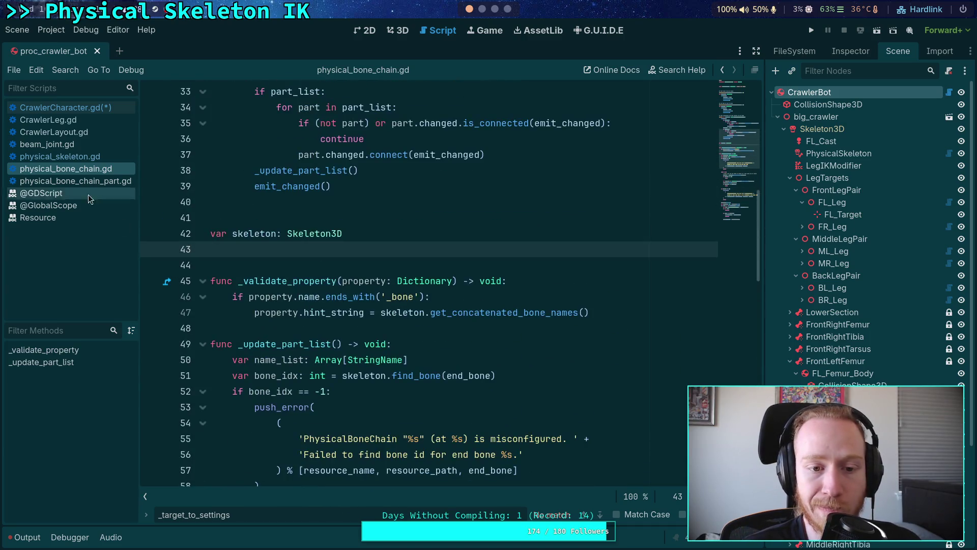
pyautogui.click(69, 156)
pyautogui.click(85, 109)
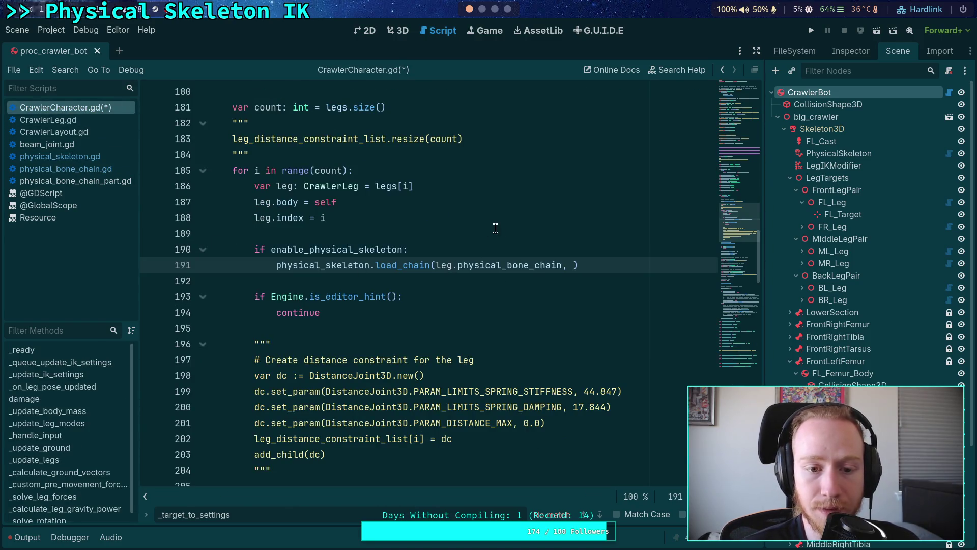
pyautogui.click(537, 249)
pyautogui.press('Return')
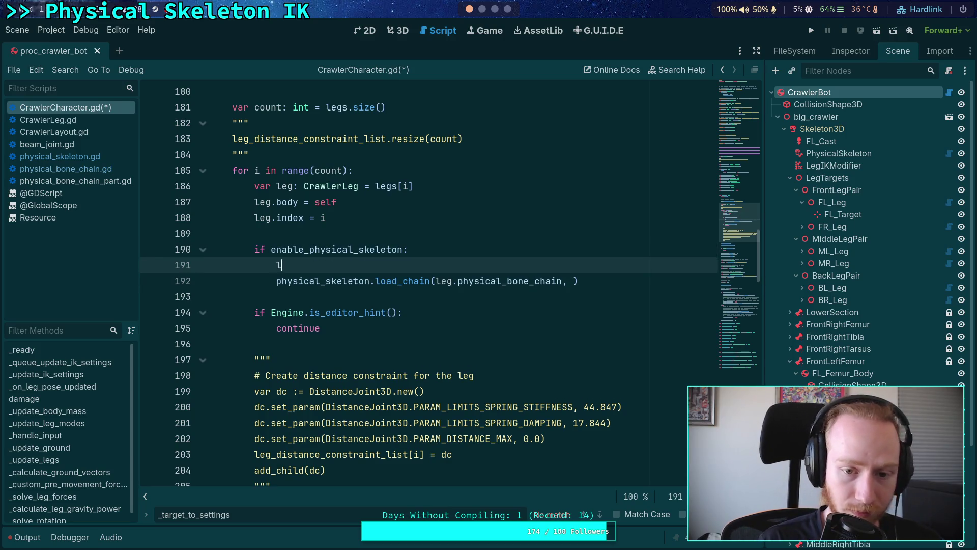
pyautogui.write('eg.phy')
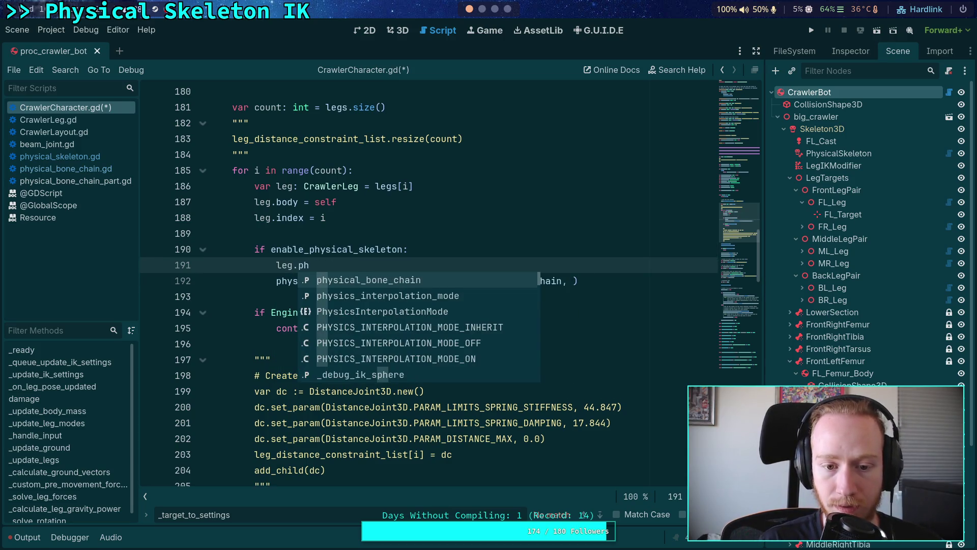
pyautogui.press('Return')
pyautogui.write('.')
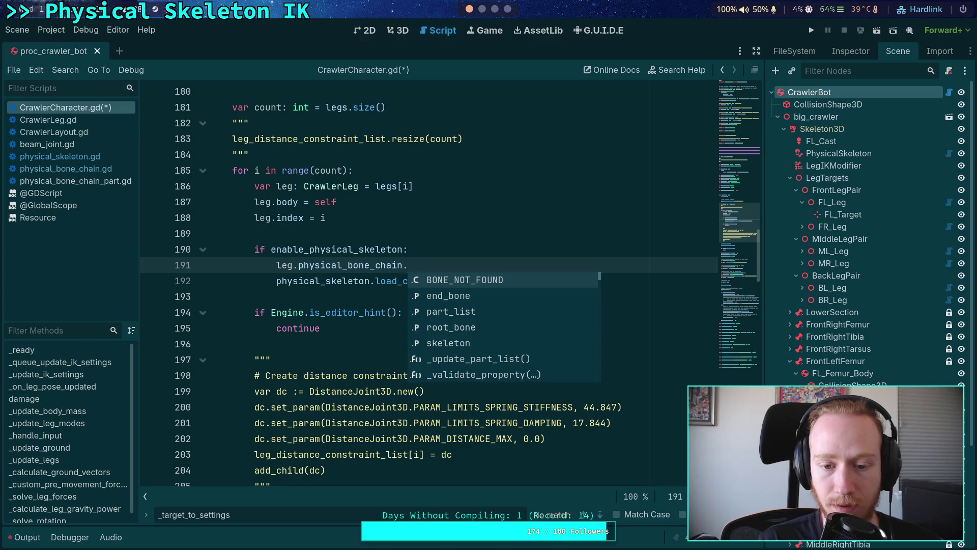
pyautogui.write('sk')
pyautogui.press('Return')
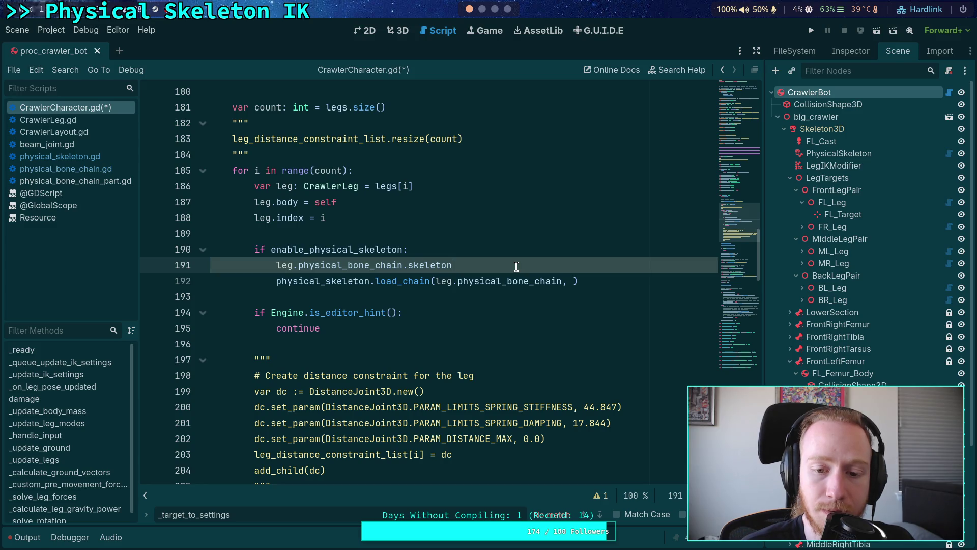
pyautogui.moveTo(496, 266); pyautogui.dragTo(491, 249)
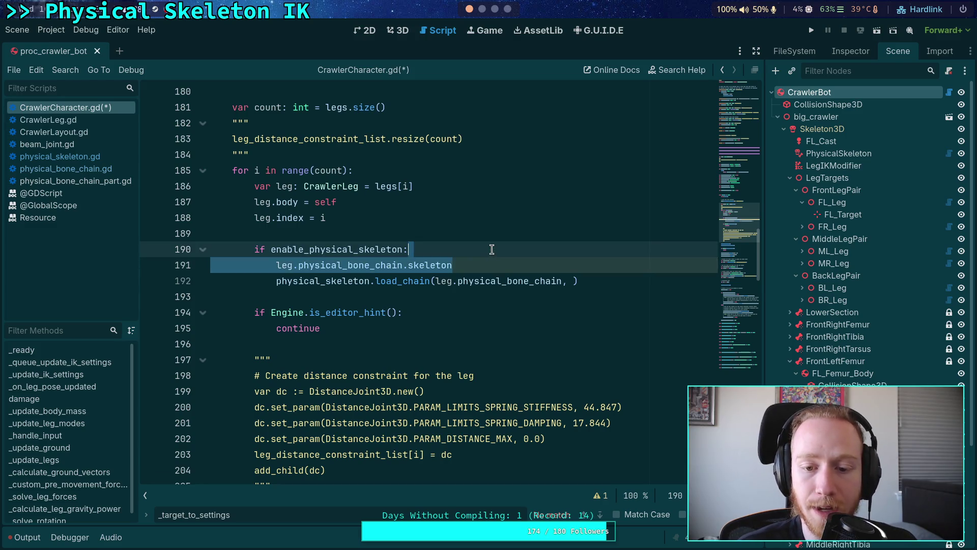
pyautogui.press('BackSpace')
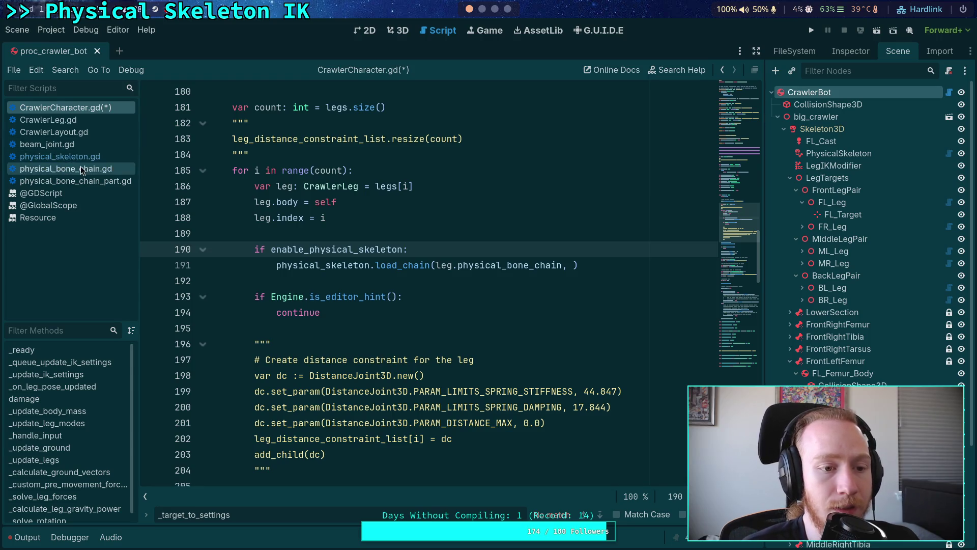
pyautogui.click(91, 169)
# Step: Highlight the skeleton variable and trace its uses in _validate_property and _update_part_list
pyautogui.doubleClick(249, 234)
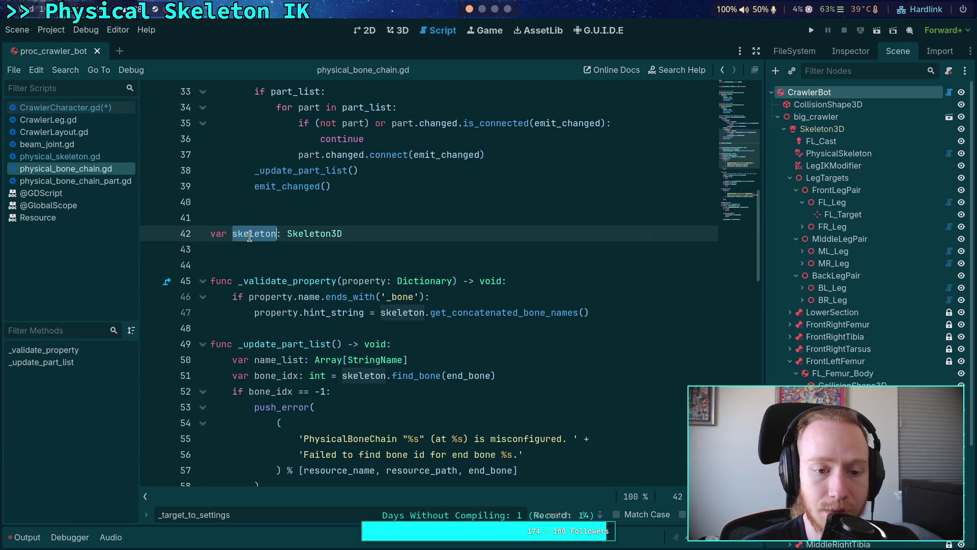
pyautogui.scroll(-6, 337, 272)
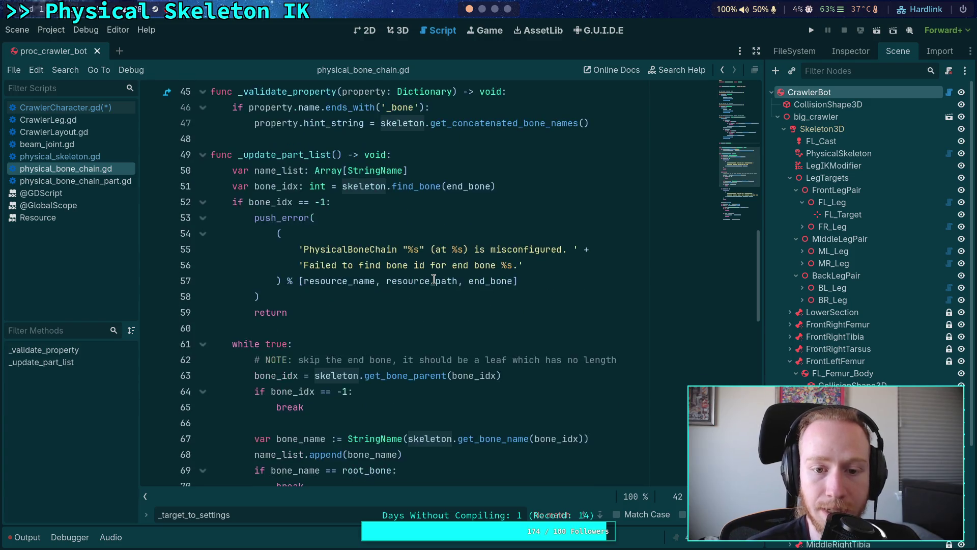
pyautogui.scroll(-9, 437, 280)
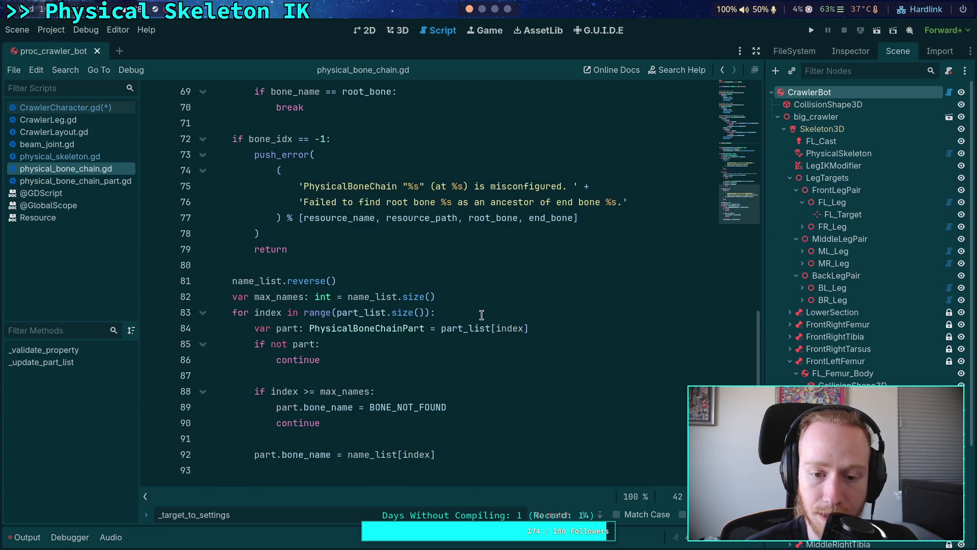
pyautogui.scroll(3, 482, 315)
pyautogui.scroll(8, 481, 314)
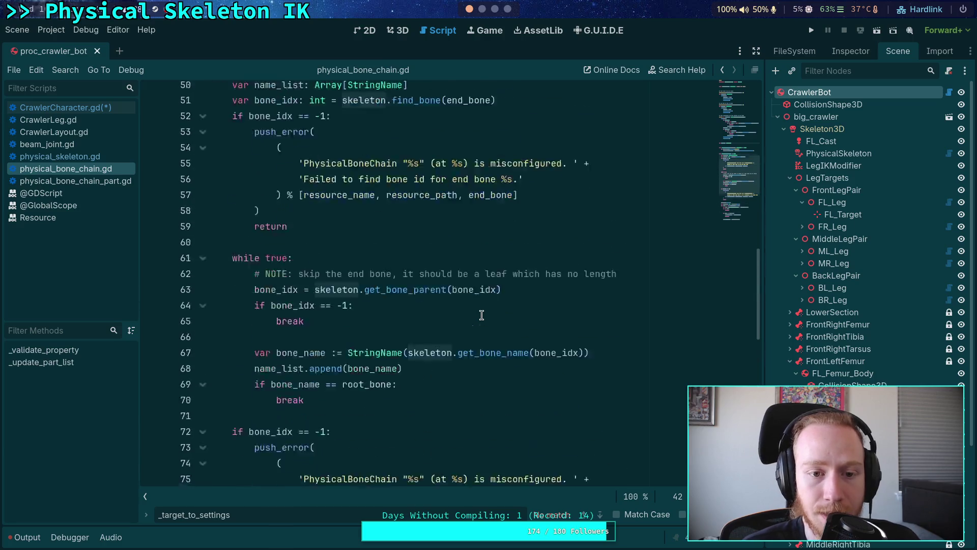
pyautogui.scroll(4, 483, 312)
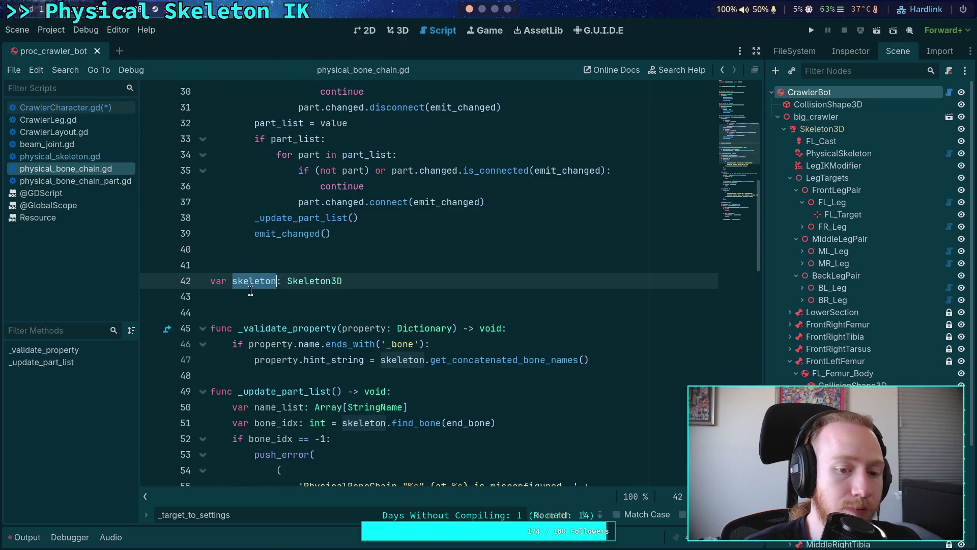
pyautogui.press('Left')
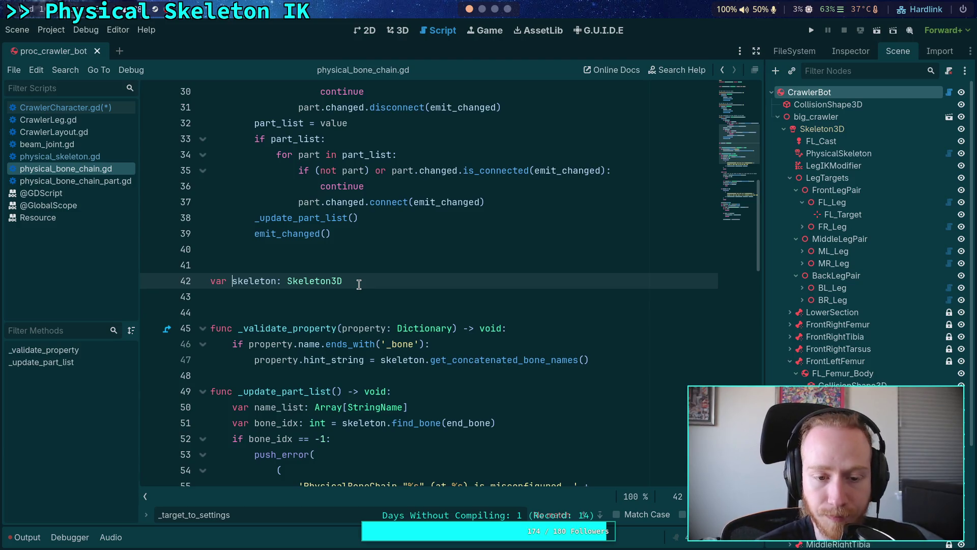
pyautogui.doubleClick(257, 285)
pyautogui.scroll(-4, 447, 322)
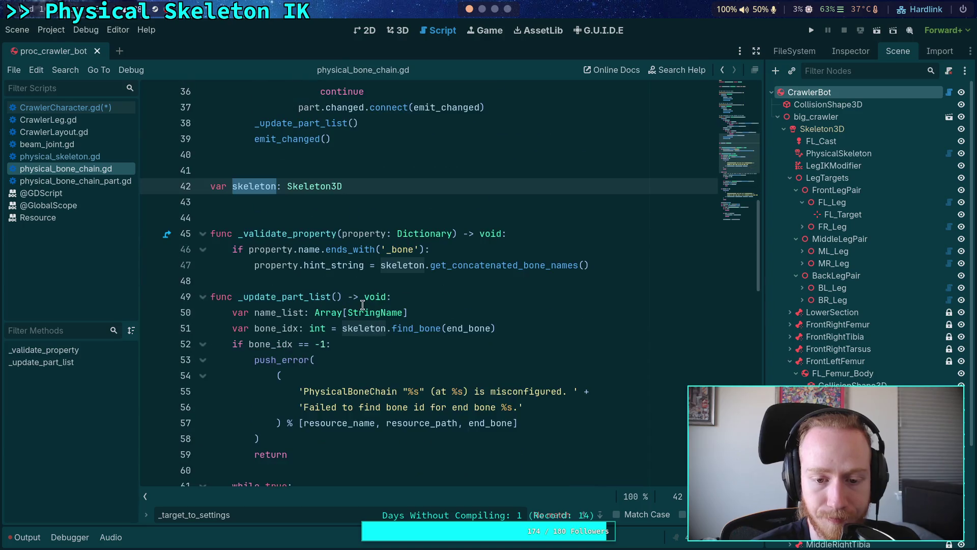
pyautogui.scroll(5, 487, 293)
pyautogui.scroll(5, 465, 308)
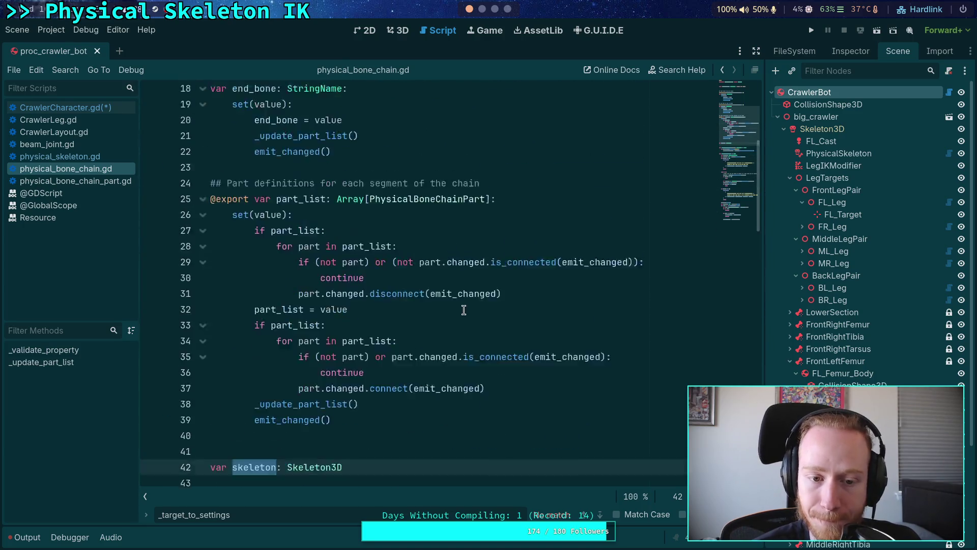
pyautogui.scroll(2, 467, 308)
pyautogui.scroll(-13, 471, 304)
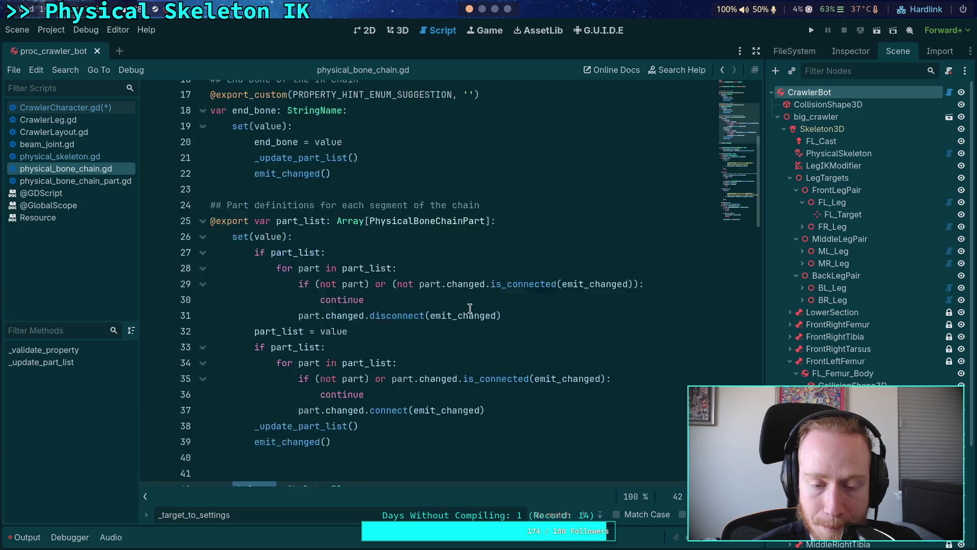
pyautogui.scroll(-12, 474, 302)
pyautogui.scroll(10, 474, 302)
pyautogui.scroll(4, 474, 302)
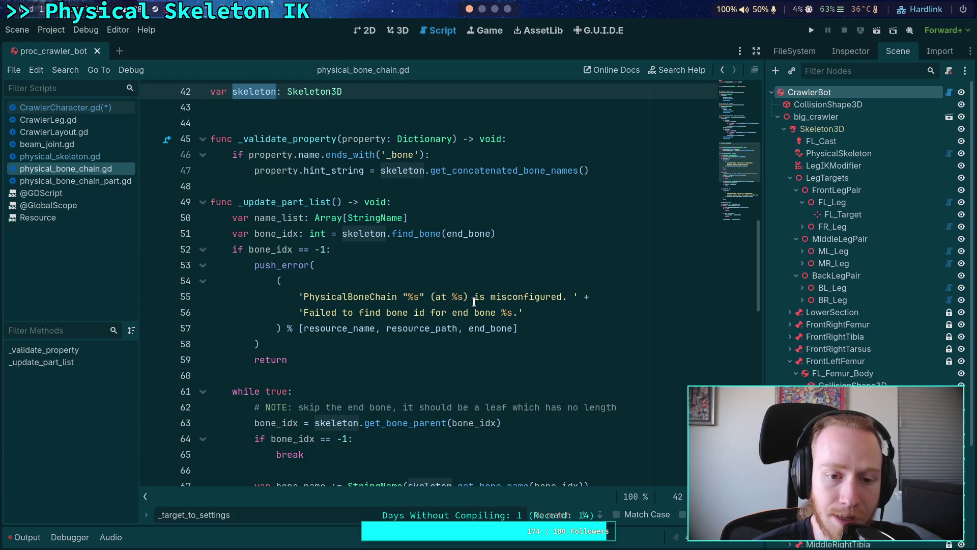
pyautogui.scroll(2, 474, 301)
# Step: Rename the skeleton declaration to _tool_skeleton and copy the new name
pyautogui.press('Left')
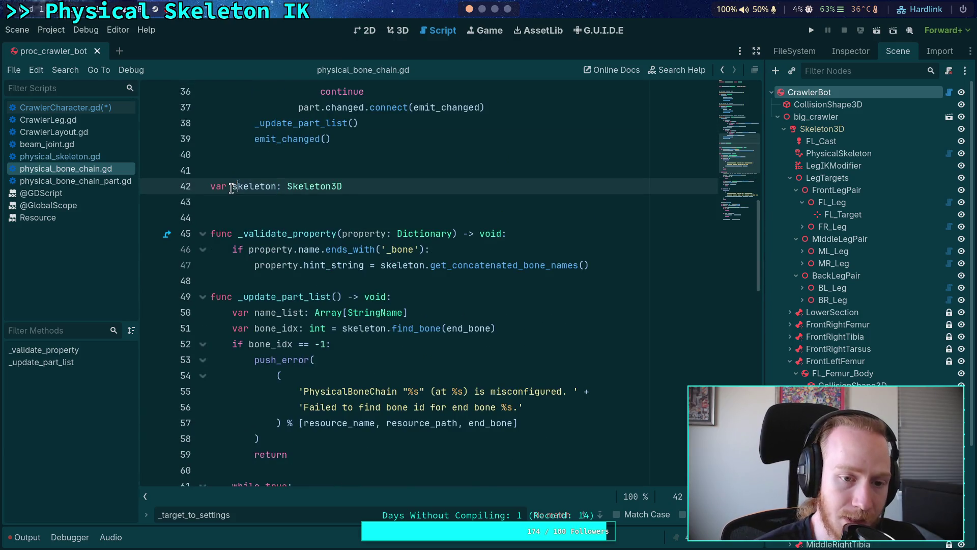
pyautogui.write('_')
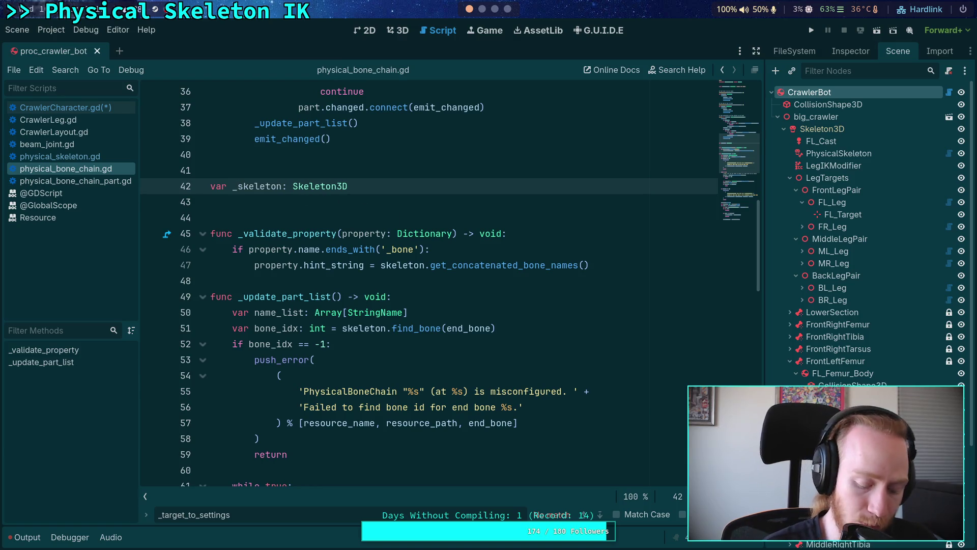
pyautogui.write('tool_')
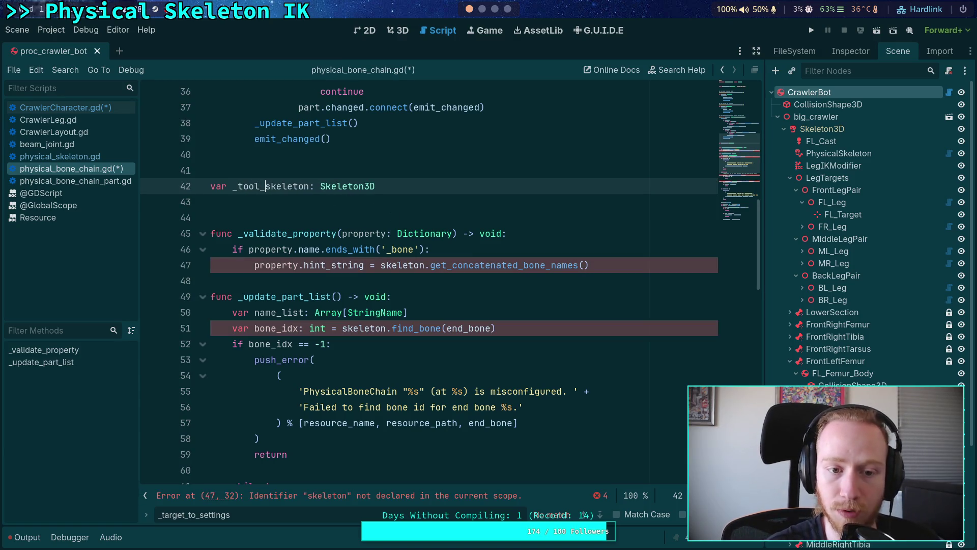
pyautogui.doubleClick(300, 186)
pyautogui.rightClick(301, 189)
pyautogui.click(338, 240)
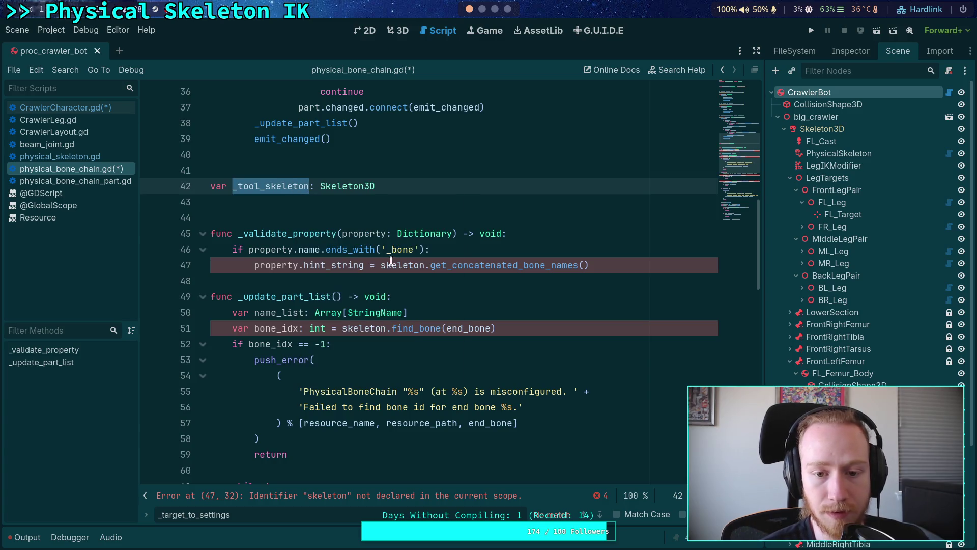
# Step: Replace skeleton with _tool_skeleton on lines 47 and 51
pyautogui.click(394, 279)
pyautogui.doubleClick(406, 265)
pyautogui.hotkey('ctrl', 'v')
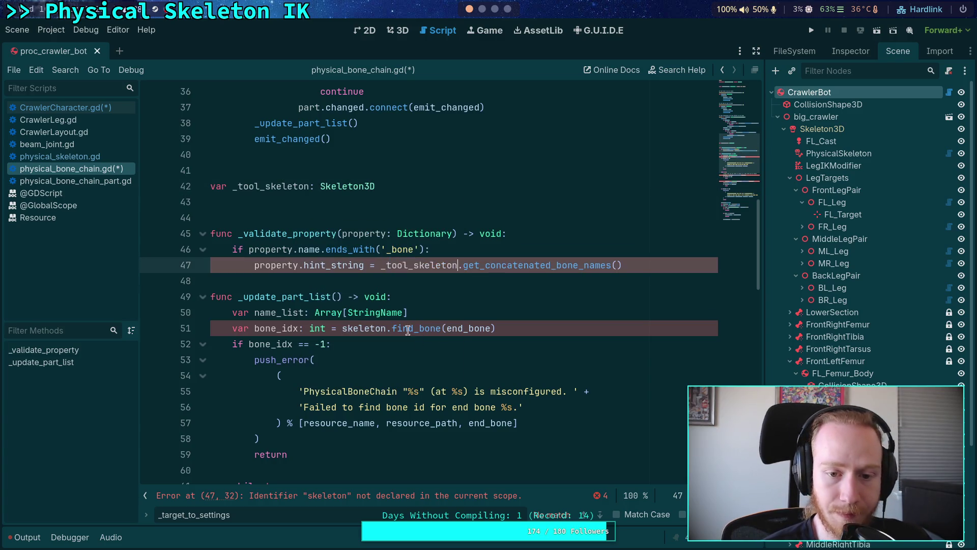
pyautogui.doubleClick(364, 329)
pyautogui.hotkey('ctrl', 'v')
# Step: Replace skeleton with _tool_skeleton on lines 63 and 67, then save physical_bone_chain.gd
pyautogui.scroll(-5, 364, 328)
pyautogui.doubleClick(330, 281)
pyautogui.hotkey('ctrl', 'v')
pyautogui.doubleClick(431, 344)
pyautogui.hotkey('ctrl', 'v')
pyautogui.scroll(-8, 398, 333)
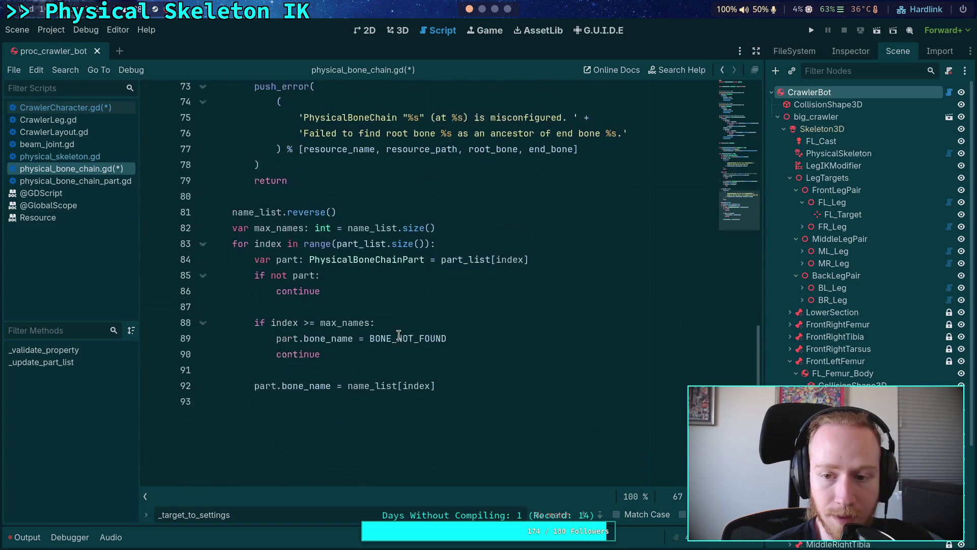
pyautogui.scroll(7, 398, 334)
pyautogui.scroll(7, 399, 333)
pyautogui.click(340, 295)
pyautogui.hotkey('ctrl', 's')
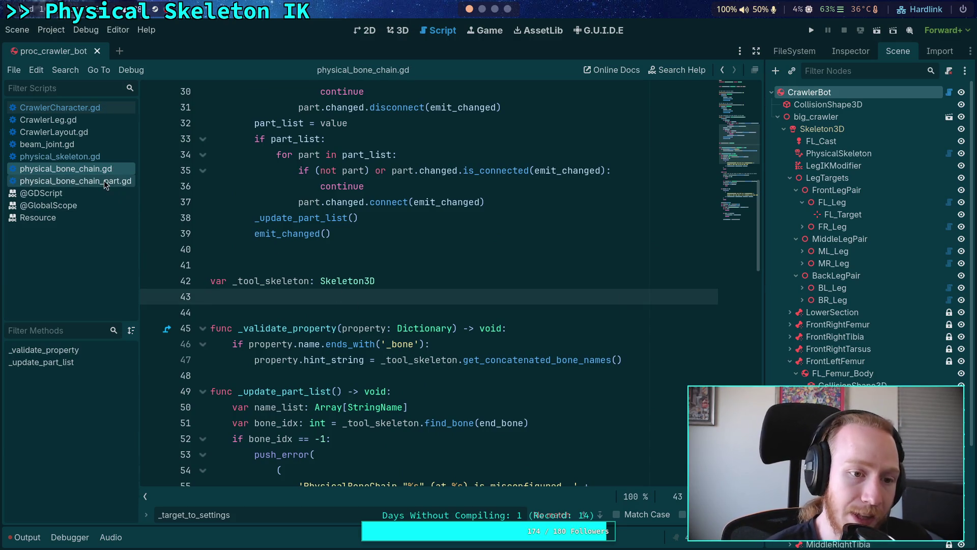
# Step: In CrawlerLeg.gd, change line 180 to use _tool_skeleton, then return to CrawlerCharacter.gd
pyautogui.click(85, 121)
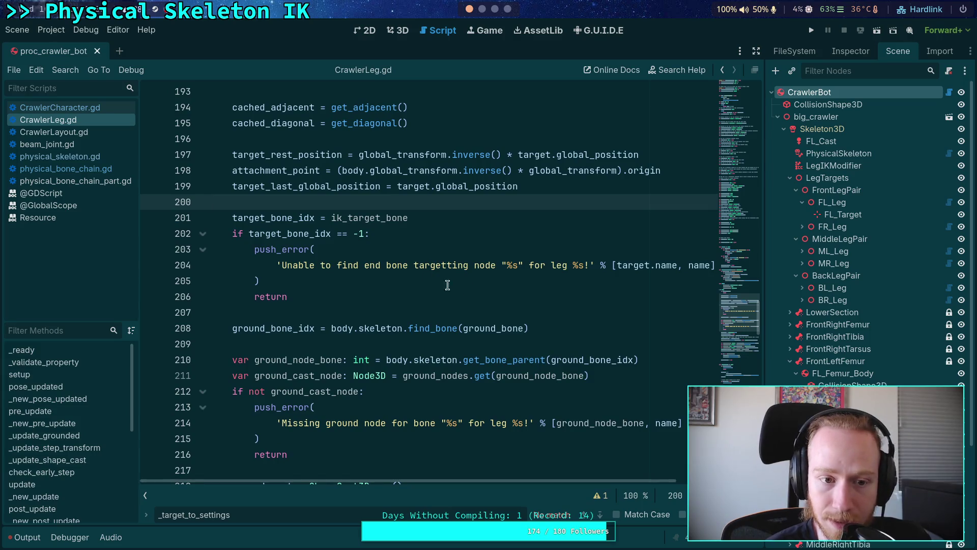
pyautogui.scroll(2, 473, 273)
pyautogui.scroll(-3, 469, 285)
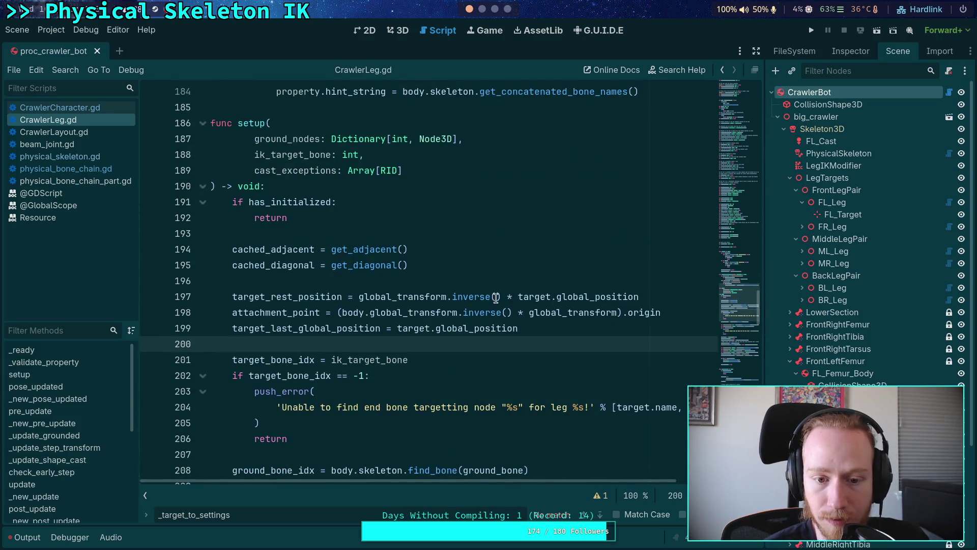
pyautogui.scroll(5, 466, 290)
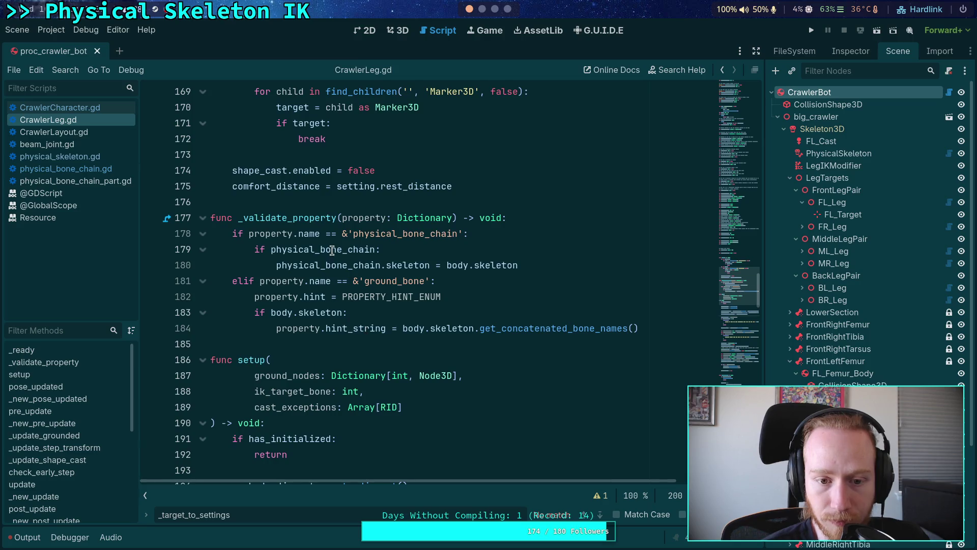
pyautogui.click(385, 265)
pyautogui.doubleClick(395, 266)
pyautogui.write('_tool_skeleton')
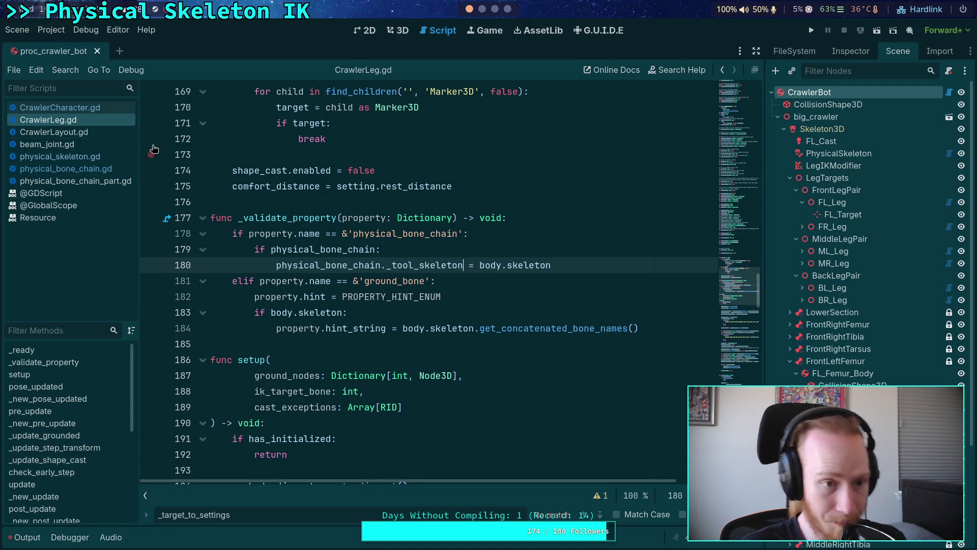
pyautogui.click(85, 160)
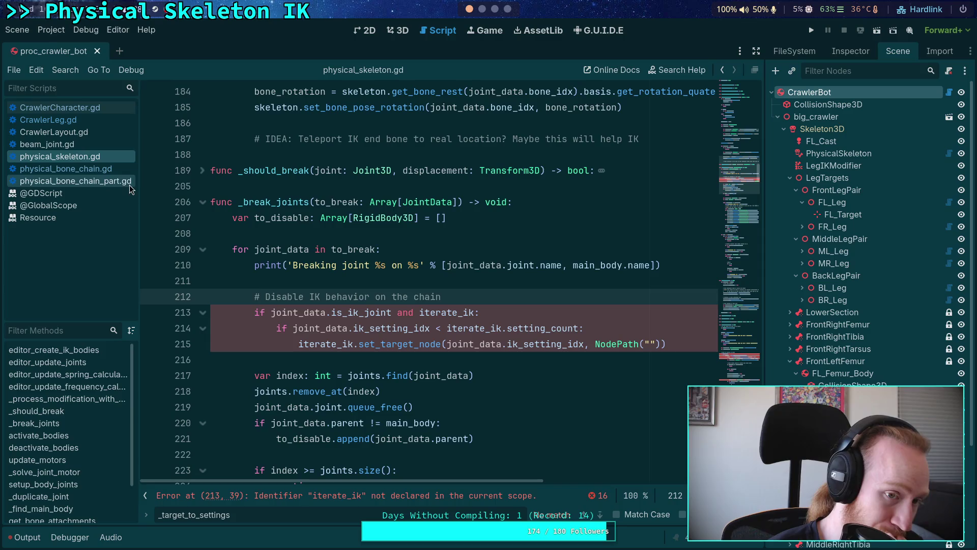
pyautogui.click(67, 109)
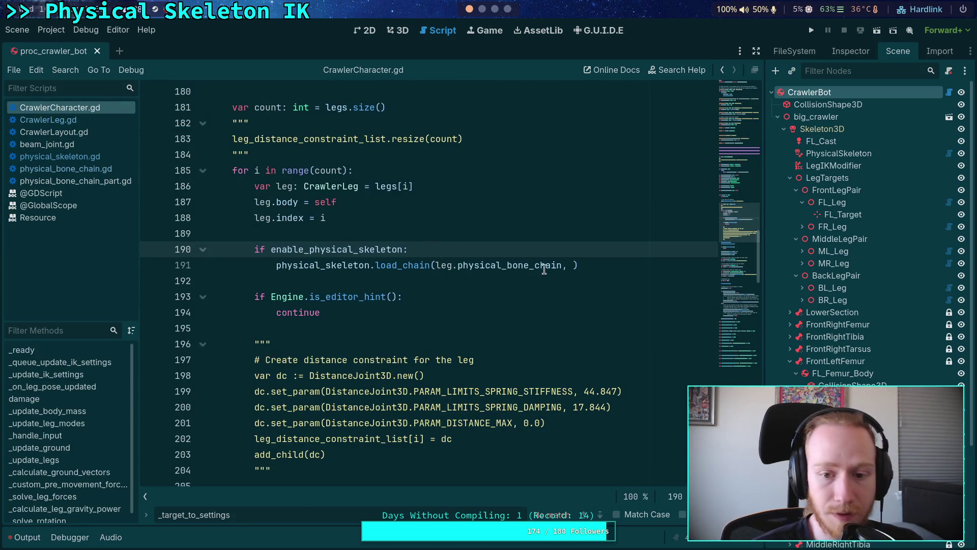
# Step: Insert 'skeleton,' as the first argument of load_chain on line 191
pyautogui.click(431, 265)
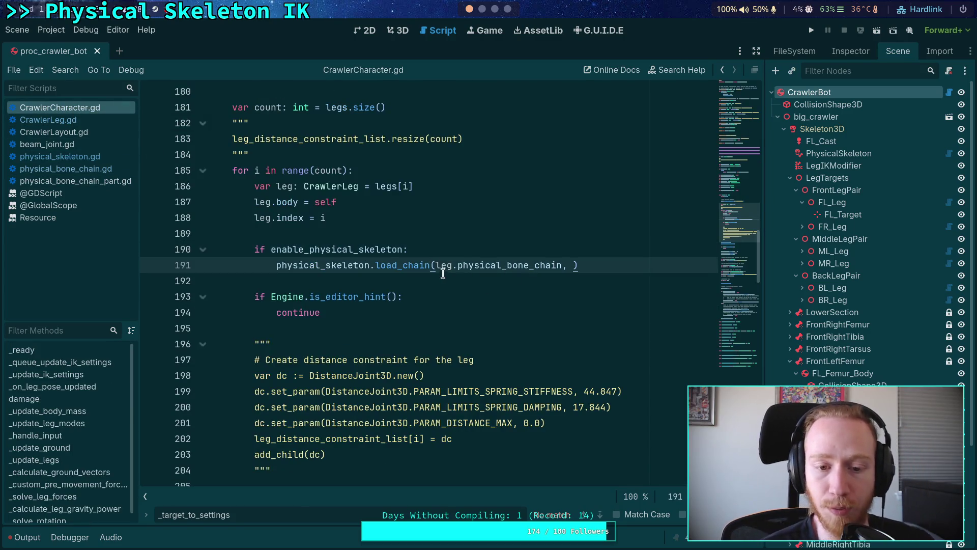
pyautogui.write('skeleton,')
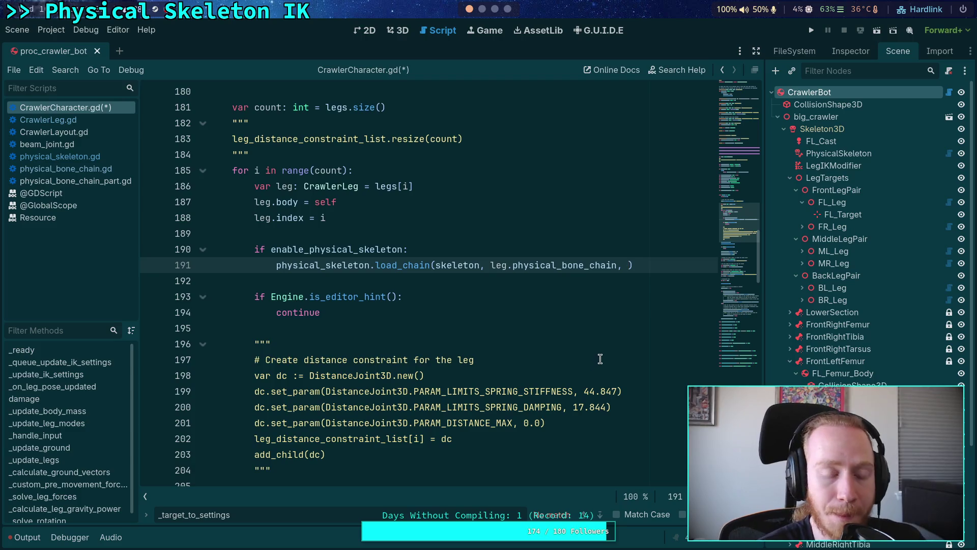
pyautogui.scroll(2, 430, 315)
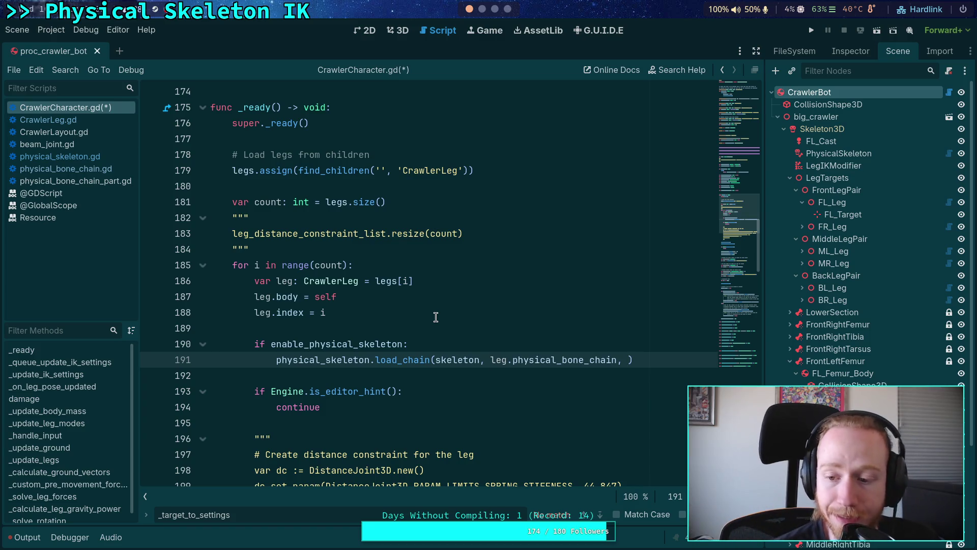
pyautogui.scroll(-5, 870, 234)
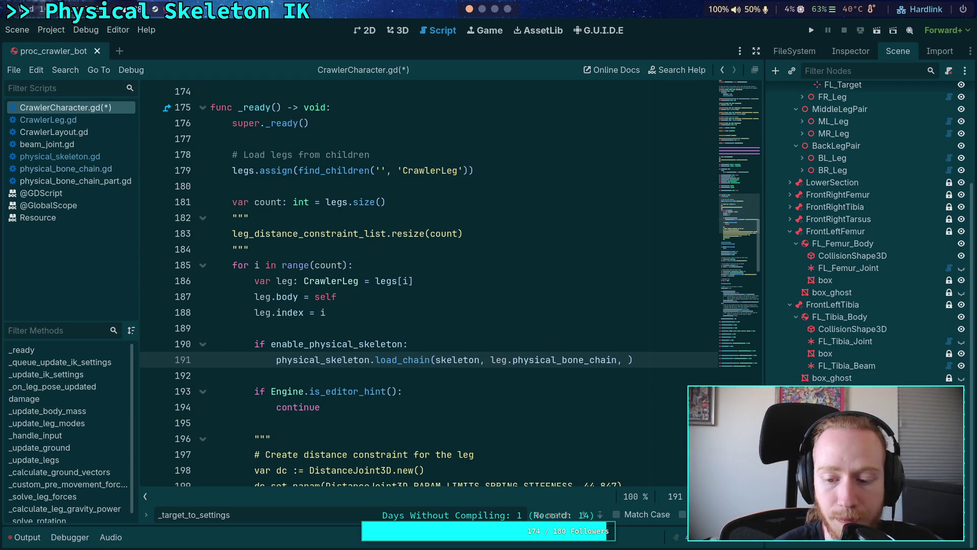
# Step: Open node/beam_joint/beam_joint.gd from the FileSystem dock
pyautogui.click(840, 51)
pyautogui.click(806, 51)
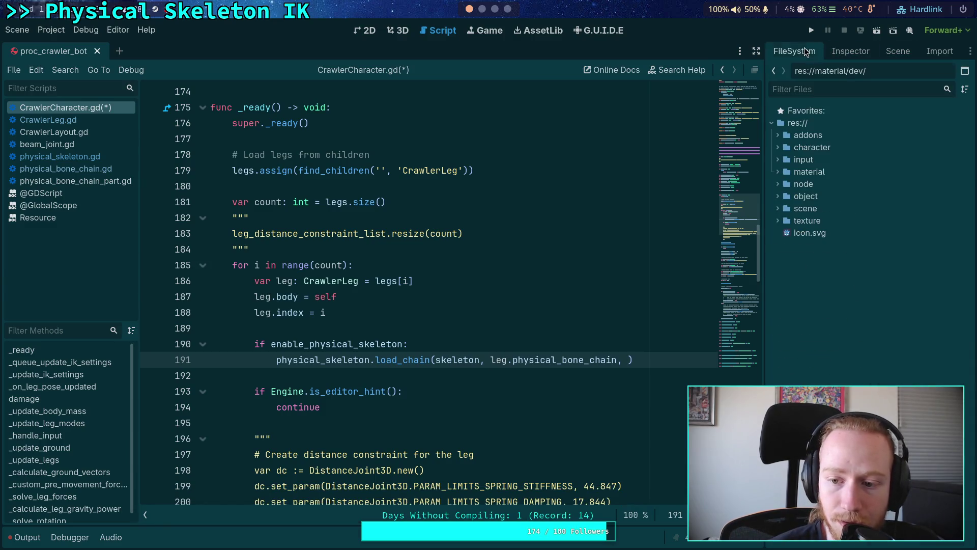
pyautogui.click(777, 184)
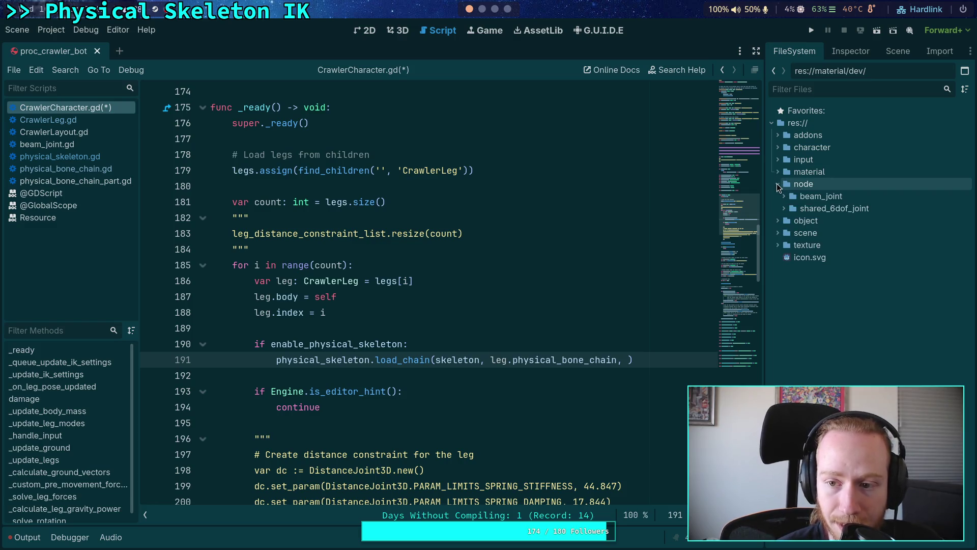
pyautogui.click(784, 196)
pyautogui.click(819, 210)
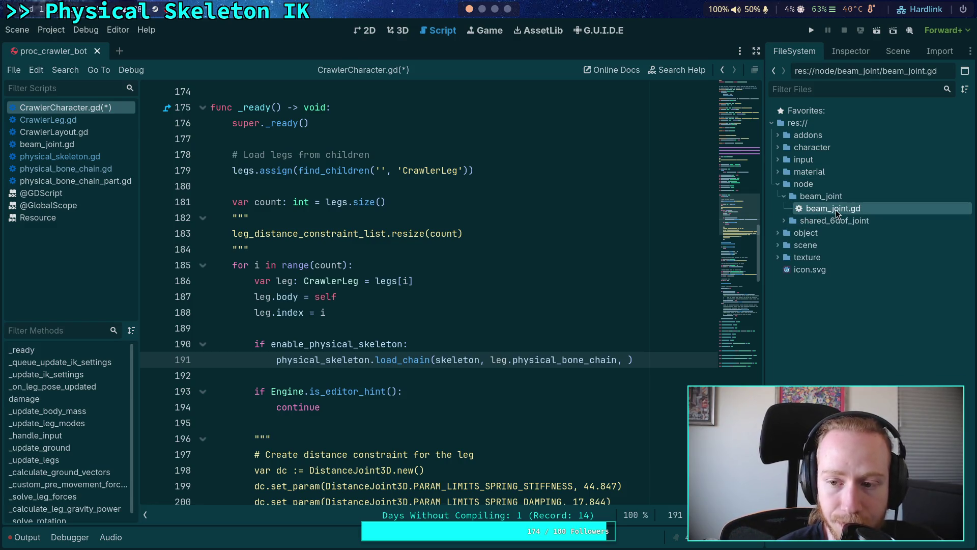
pyautogui.doubleClick(836, 209)
# Step: Browse beam_joint.gd, folding _debug_draw_points and get_total_applied_force, then close it
pyautogui.scroll(-20, 583, 249)
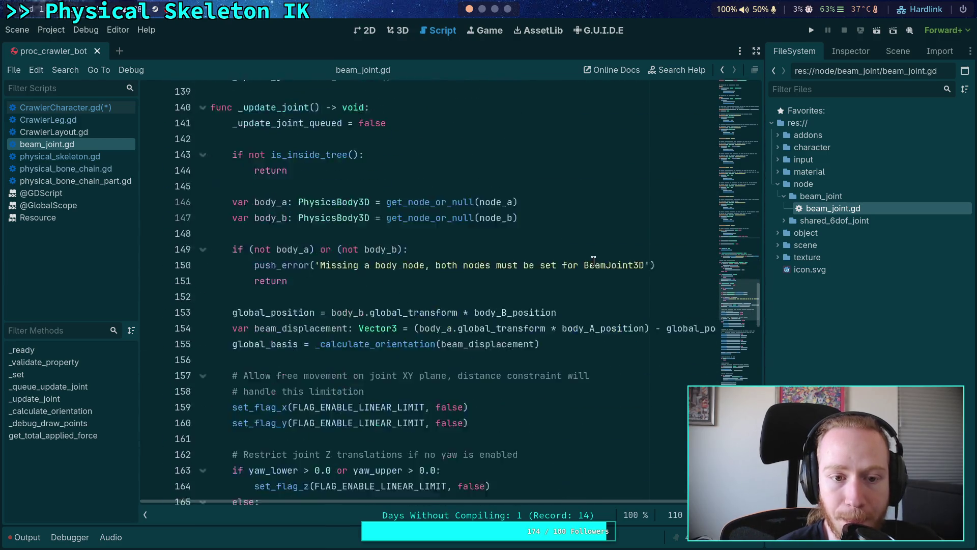
pyautogui.scroll(-8, 581, 289)
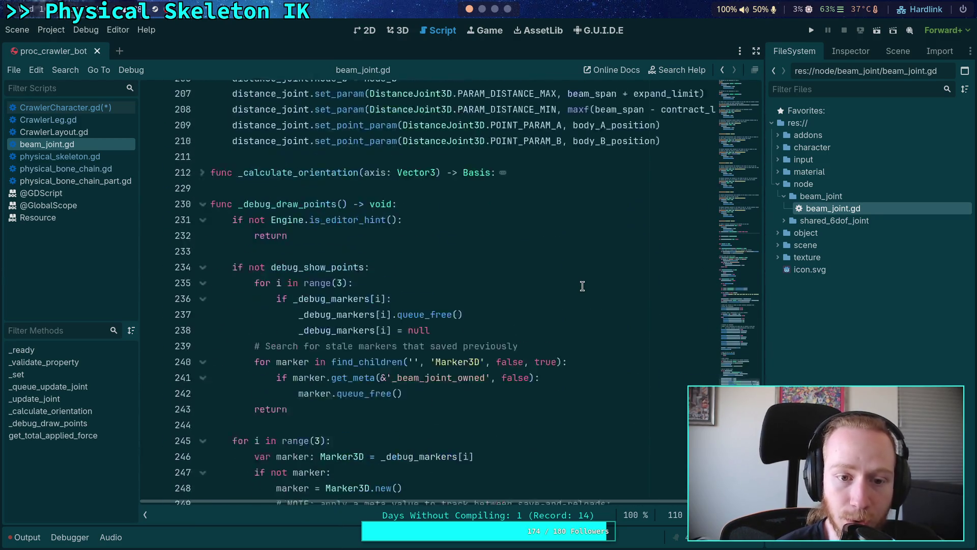
pyautogui.click(203, 282)
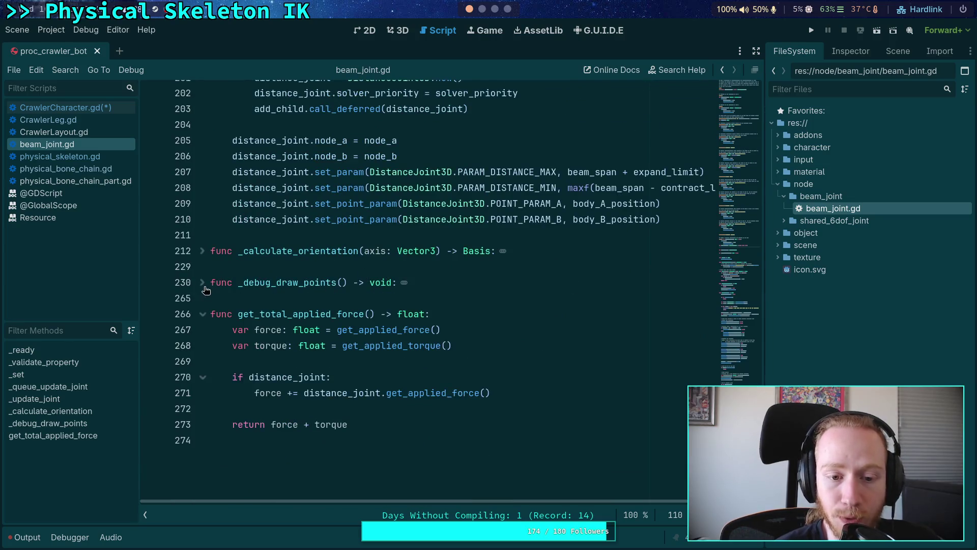
pyautogui.click(202, 314)
pyautogui.scroll(10, 243, 295)
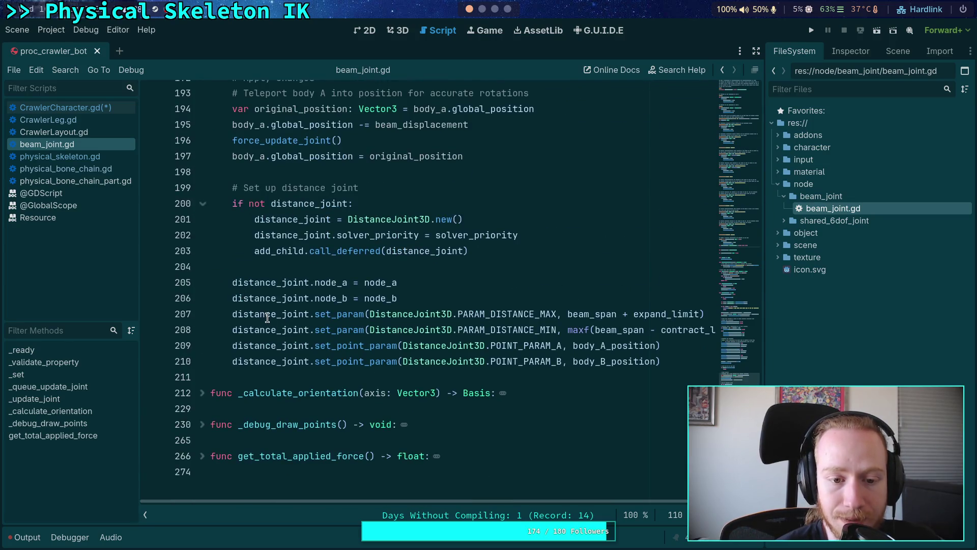
pyautogui.scroll(15, 267, 304)
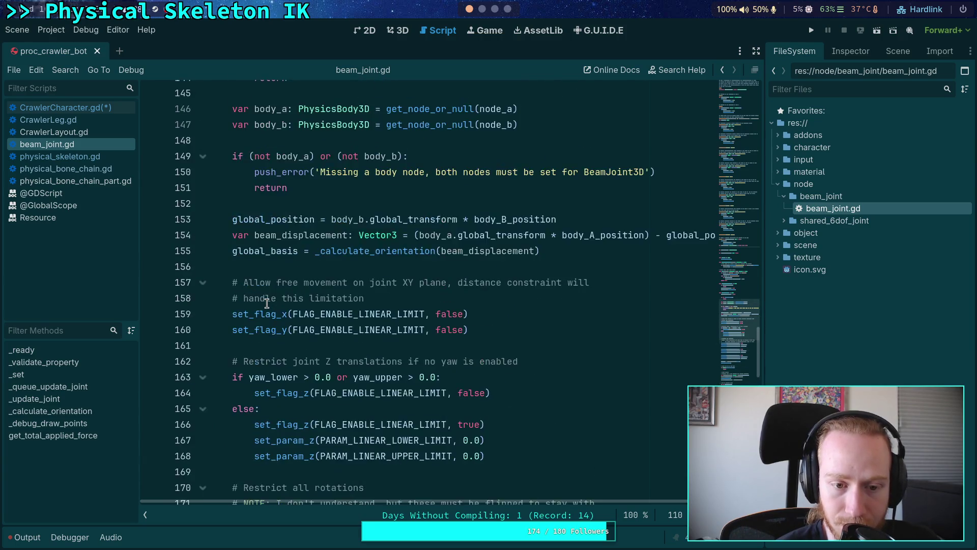
pyautogui.click(273, 377)
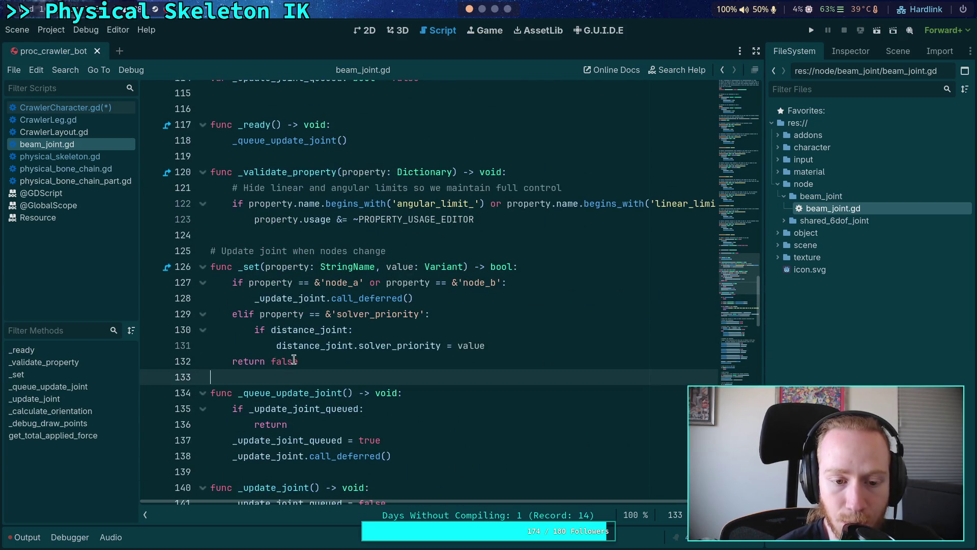
pyautogui.scroll(4, 320, 338)
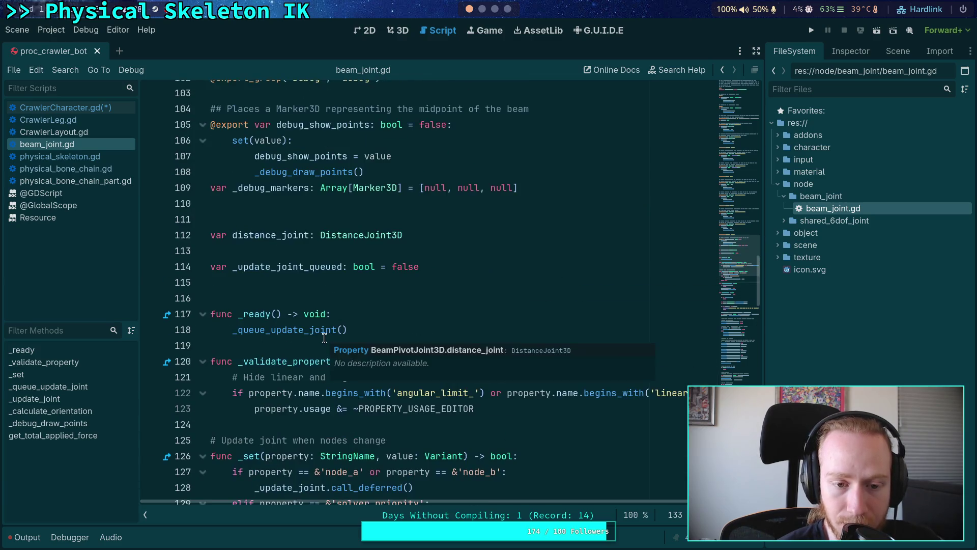
pyautogui.click(316, 297)
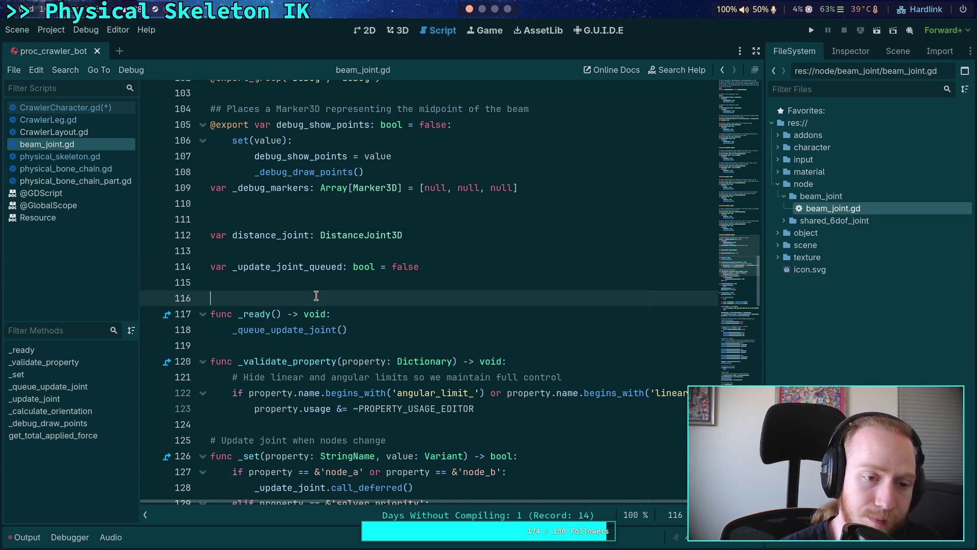
pyautogui.rightClick(60, 145)
pyautogui.click(81, 184)
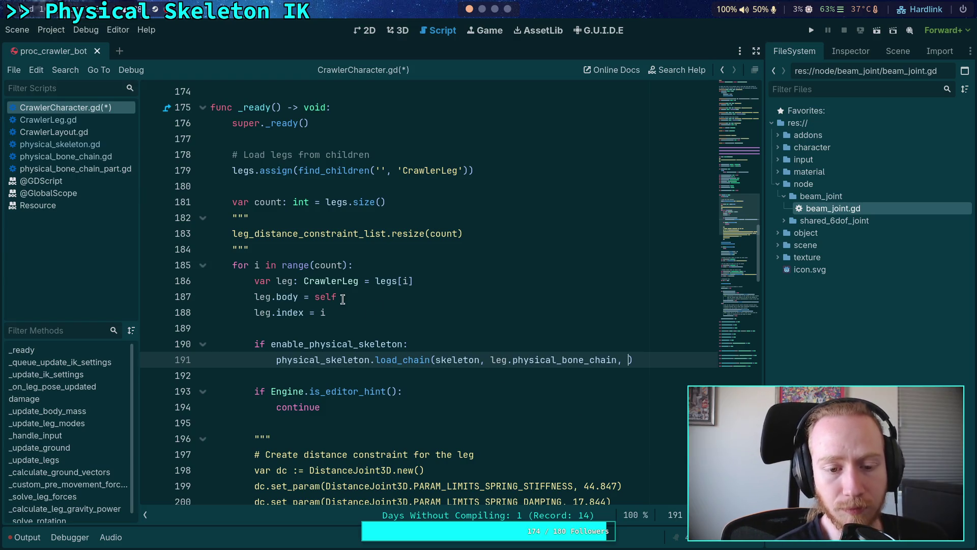
# Step: Add leg.build_custom_joint as load_chain's third argument on line 191
pyautogui.write('leg.')
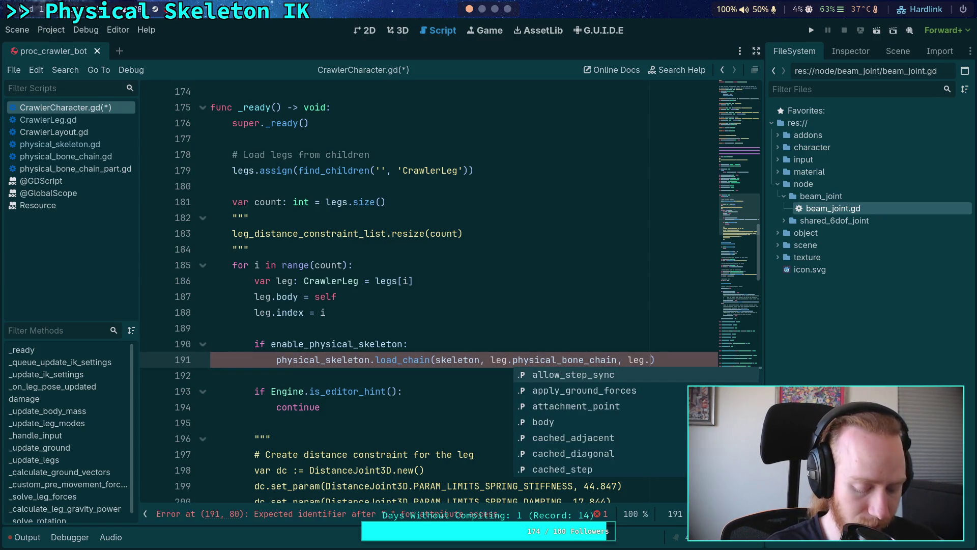
pyautogui.write('beu')
pyautogui.press('BackSpace')
pyautogui.press('BackSpace')
pyautogui.write('uild_custom_joint')
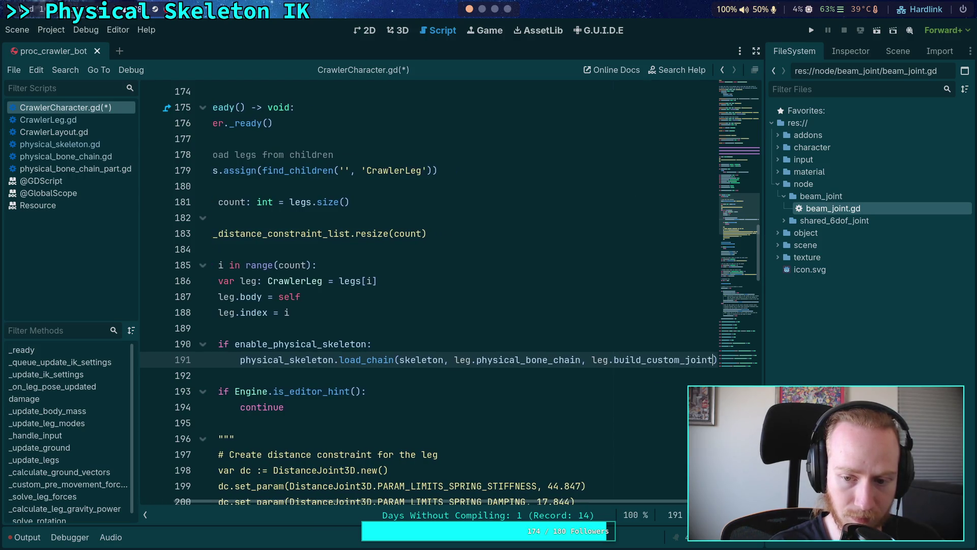
pyautogui.click(531, 398)
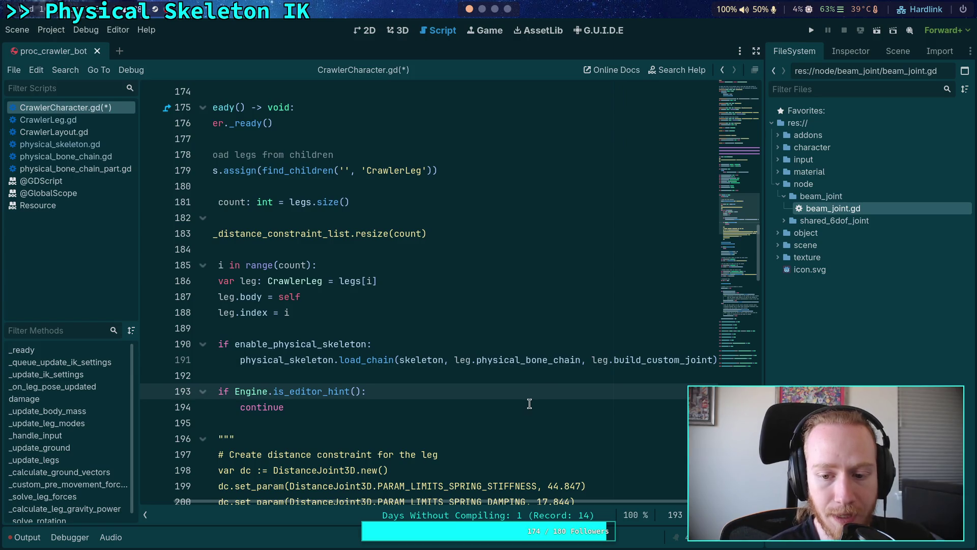
pyautogui.click(485, 372)
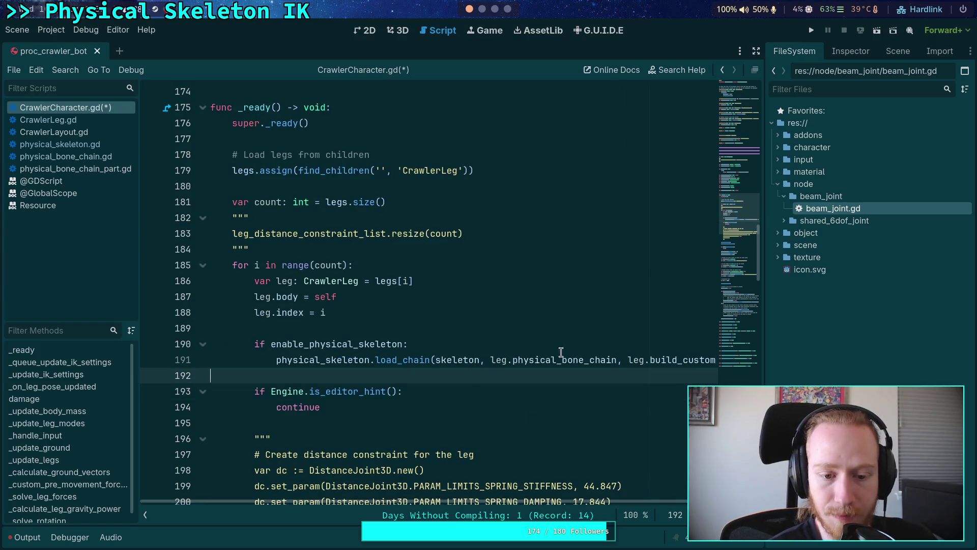
# Step: Hide the right dock to widen the code, save CrawlerCharacter.gd, and switch to CrawlerLeg.gd
pyautogui.moveTo(765, 138); pyautogui.dragTo(774, 139)
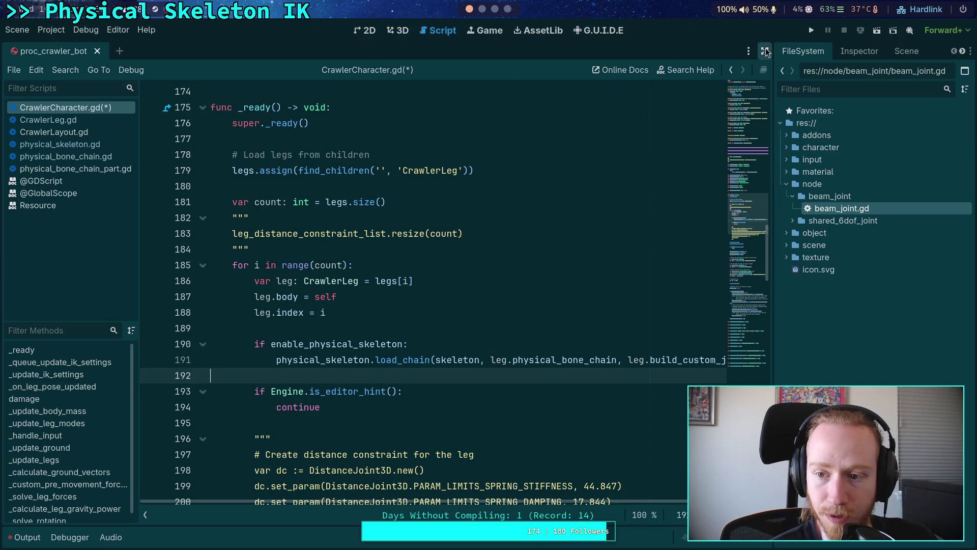
pyautogui.click(765, 51)
pyautogui.scroll(-1, 742, 381)
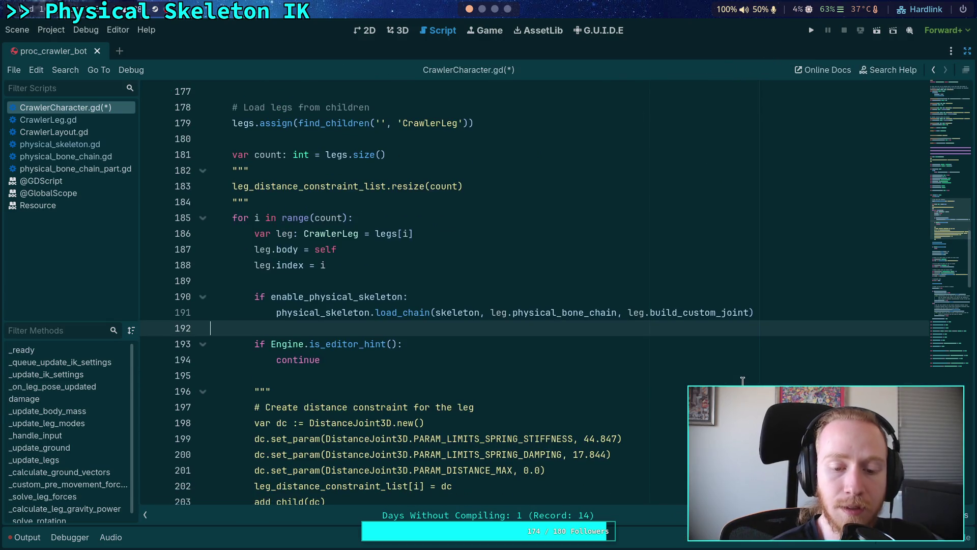
pyautogui.scroll(1, 742, 381)
pyautogui.click(417, 344)
pyautogui.doubleClick(410, 360)
pyautogui.click(377, 375)
pyautogui.hotkey('ctrl', 's')
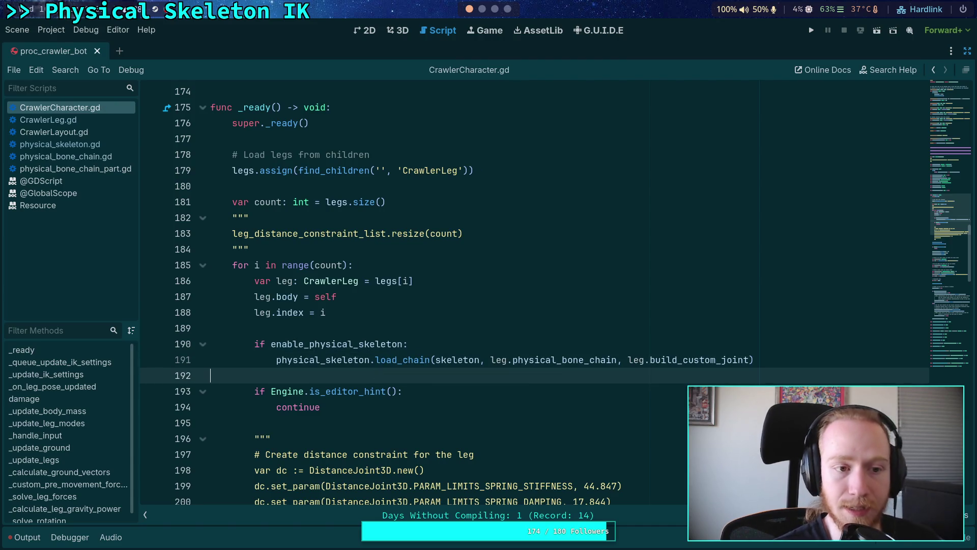
pyautogui.click(93, 116)
# Step: Collapse the _validate_property, setup, pose_updated and other long function bodies in CrawlerLeg.gd
pyautogui.click(202, 218)
pyautogui.click(202, 249)
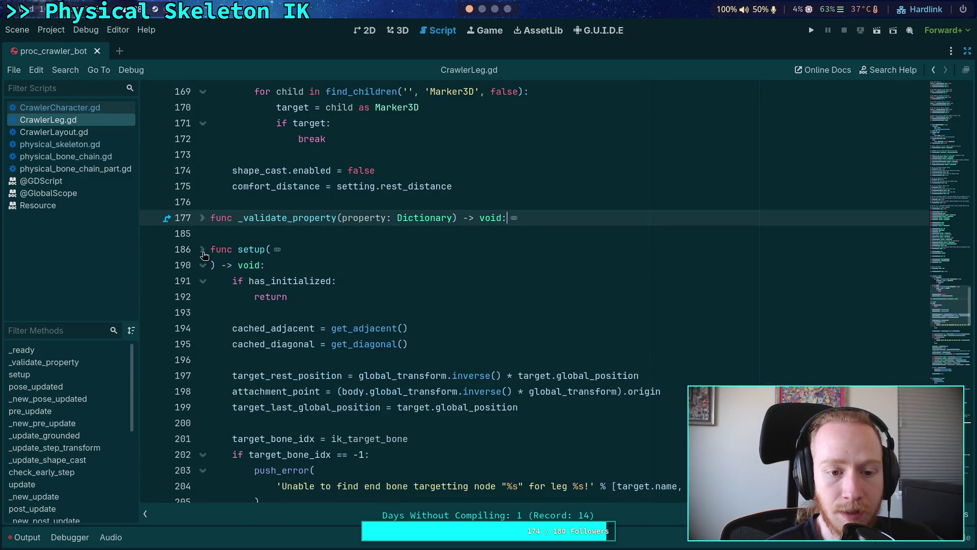
pyautogui.click(203, 265)
pyautogui.click(203, 315)
pyautogui.scroll(-9, 215, 362)
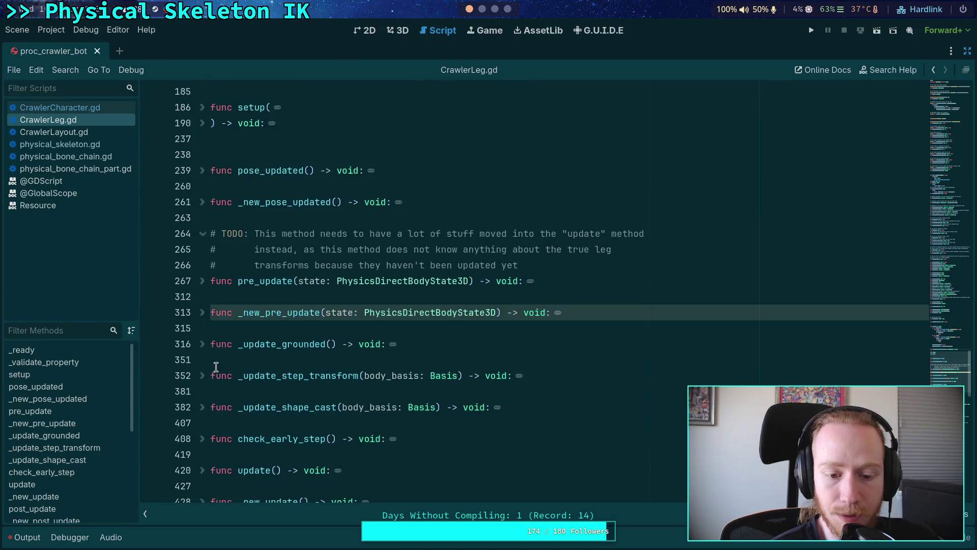
pyautogui.scroll(-6, 216, 360)
pyautogui.scroll(5, 207, 249)
pyautogui.scroll(-6, 206, 246)
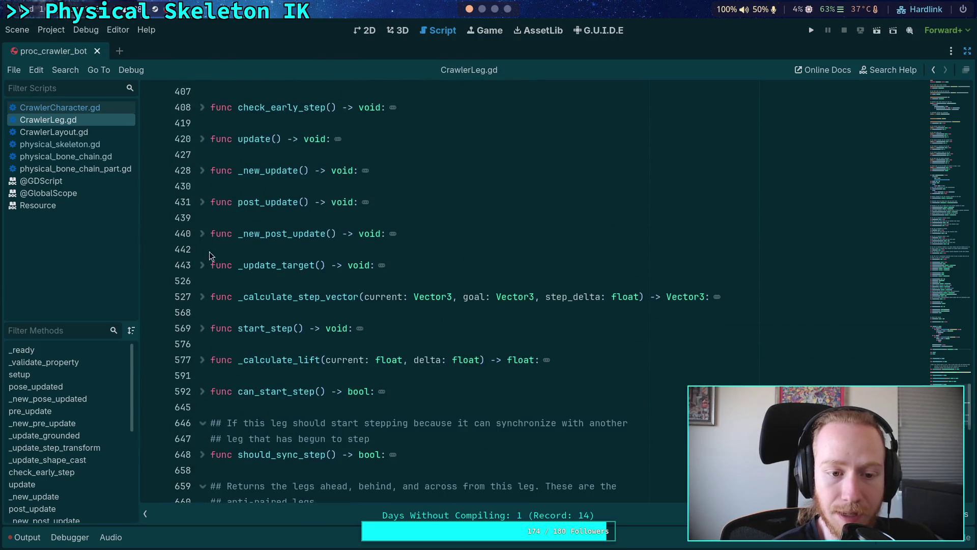
pyautogui.scroll(-5, 268, 340)
pyautogui.scroll(6, 268, 341)
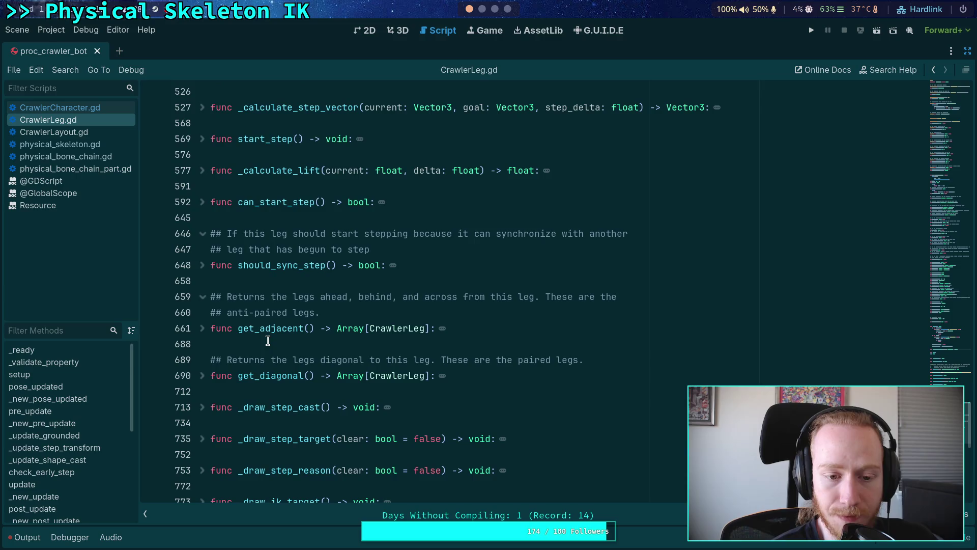
pyautogui.scroll(-3, 268, 340)
# Step: Below get_diagonal, add a ## doc comment: 'Callback for creating custom joints related to this leg on a physical skeleton'
pyautogui.click(234, 247)
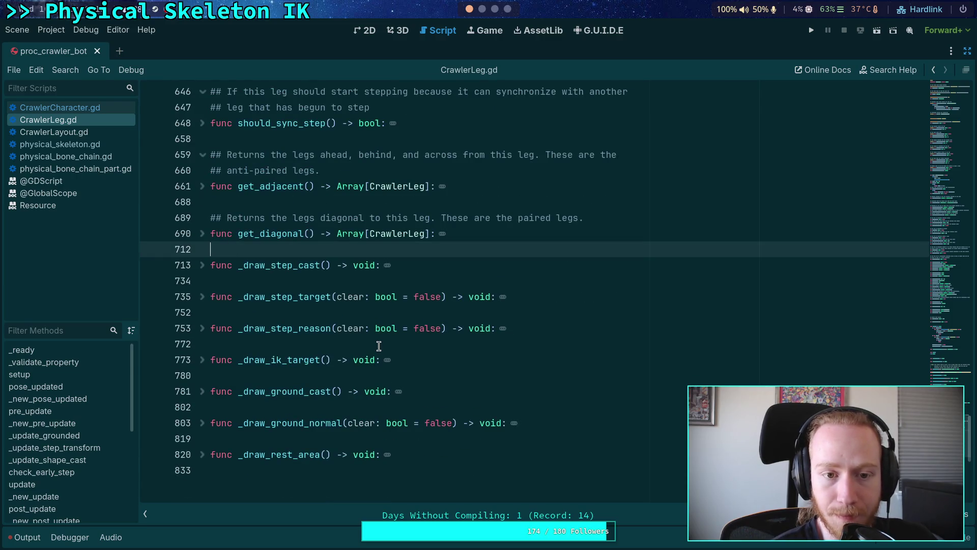
pyautogui.press('Return')
pyautogui.press('Return')
pyautogui.press('Up')
pyautogui.write('## Callback ')
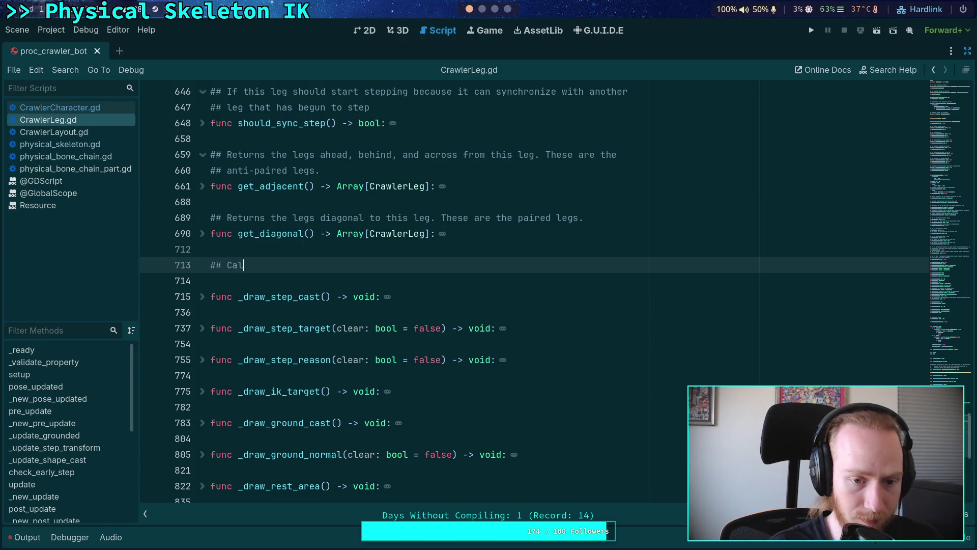
pyautogui.write('for ')
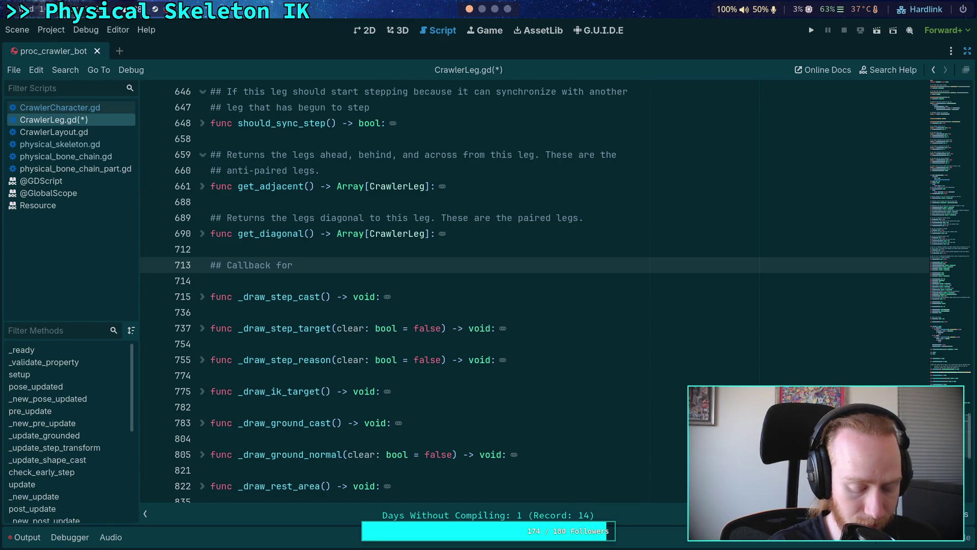
pyautogui.write('at')
pyautogui.press('BackSpace')
pyautogui.write('cre')
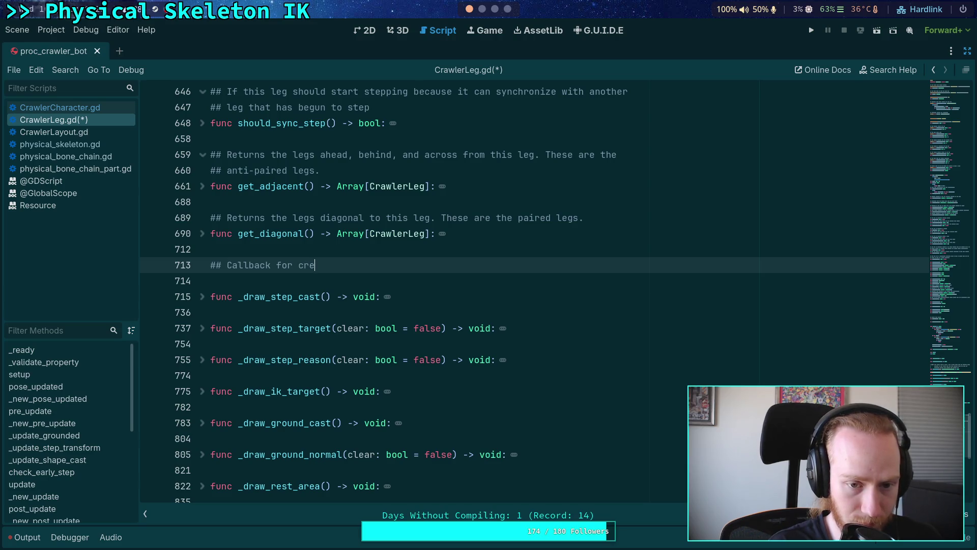
pyautogui.write('ating custo')
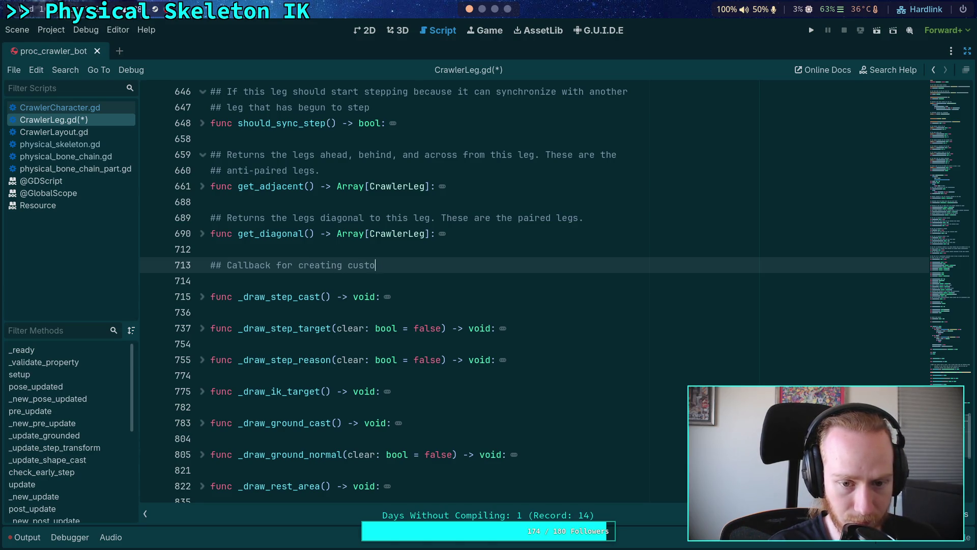
pyautogui.write('m joints rela')
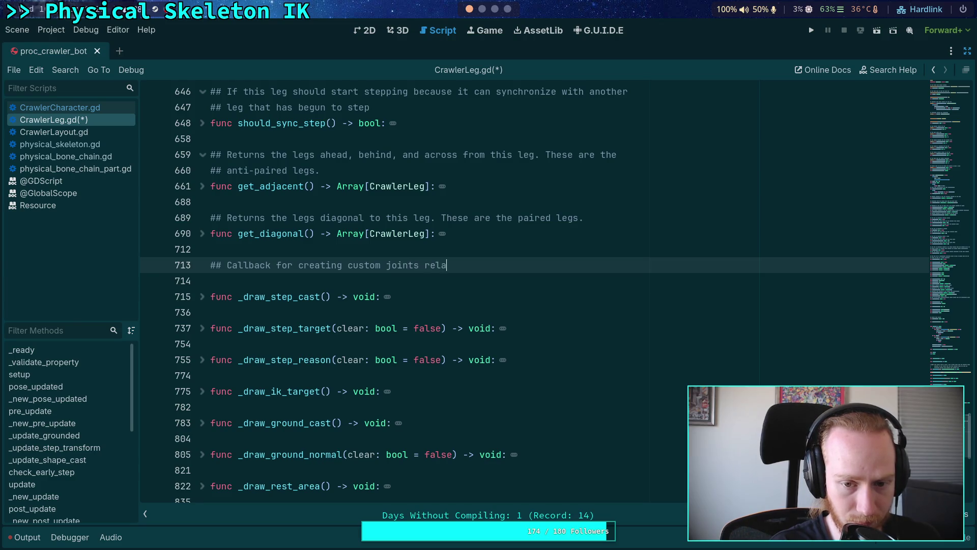
pyautogui.write('ted to this l')
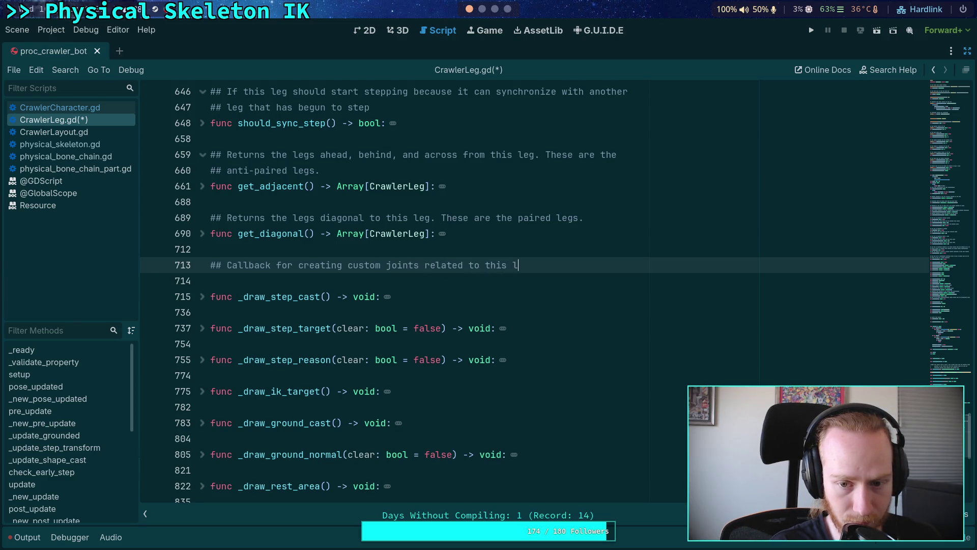
pyautogui.write('eg on a physical skel')
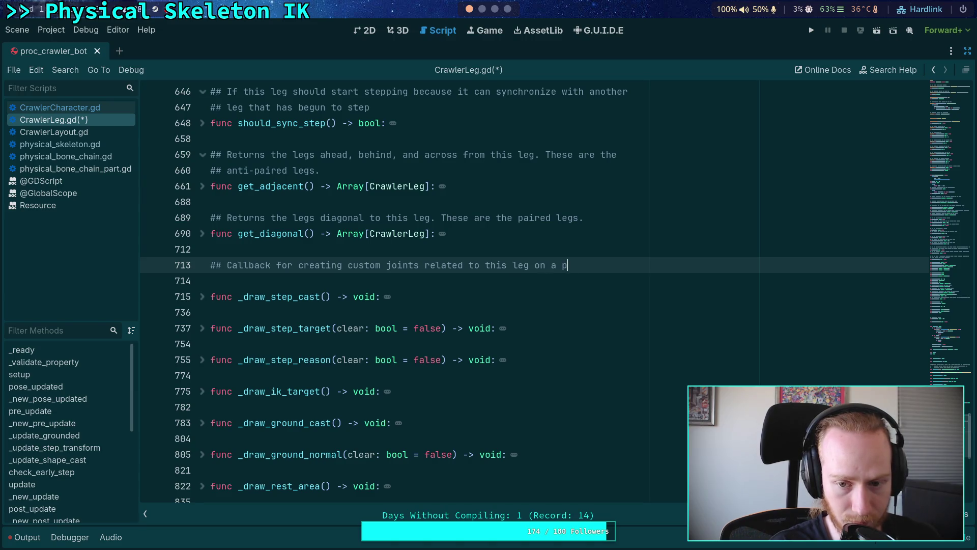
pyautogui.write('etos')
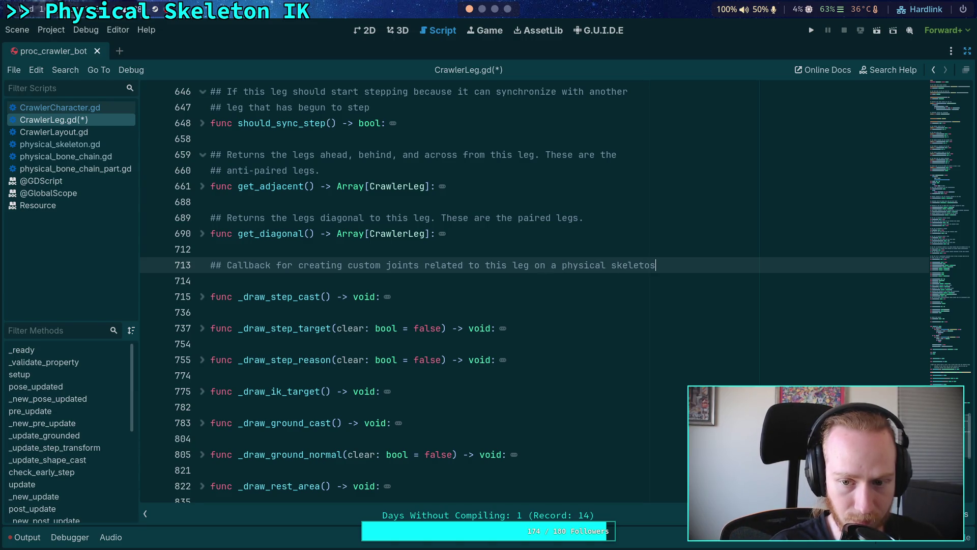
pyautogui.press('Return')
# Step: Write func build_custom_joint(joint_resource: Resource) -> void: with a pass body, and save
pyautogui.write('u')
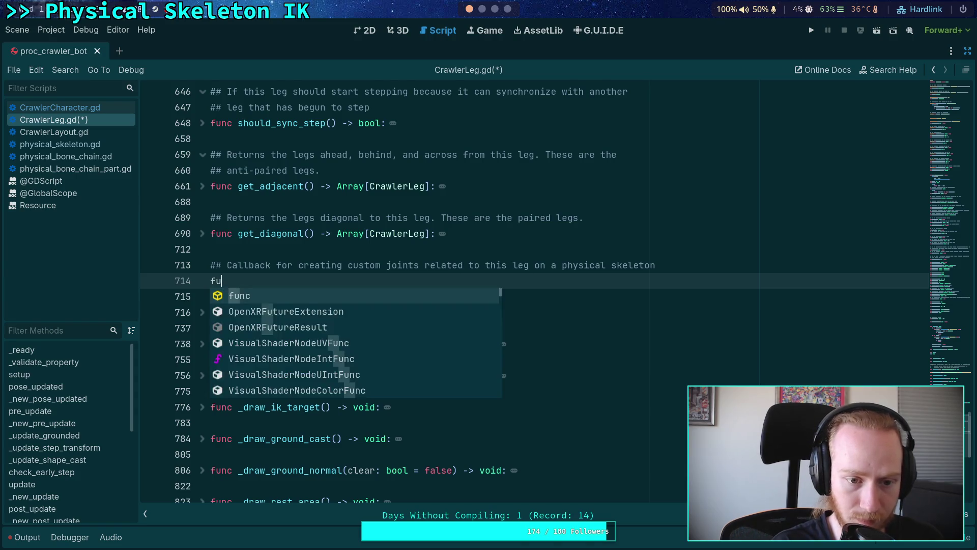
pyautogui.write('nc build_ce')
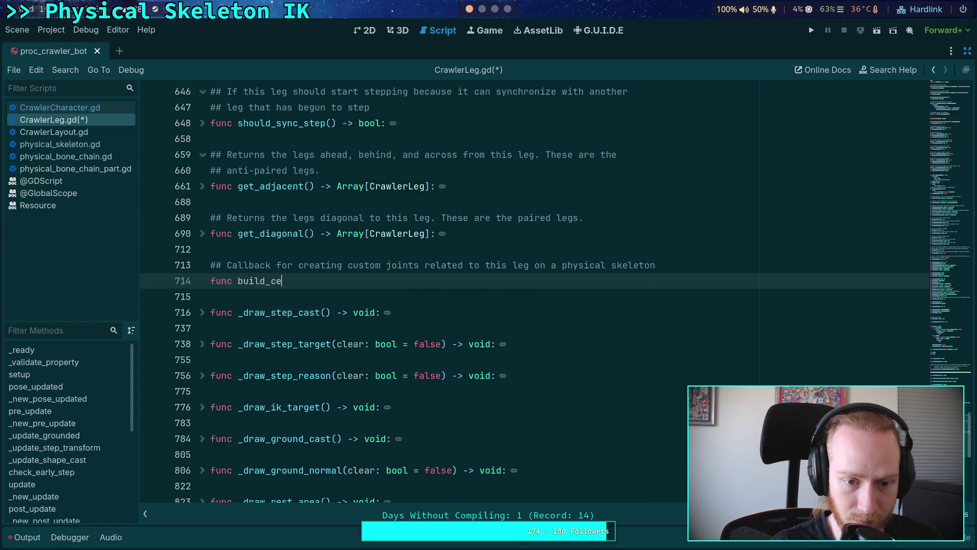
pyautogui.write('stom_joint(')
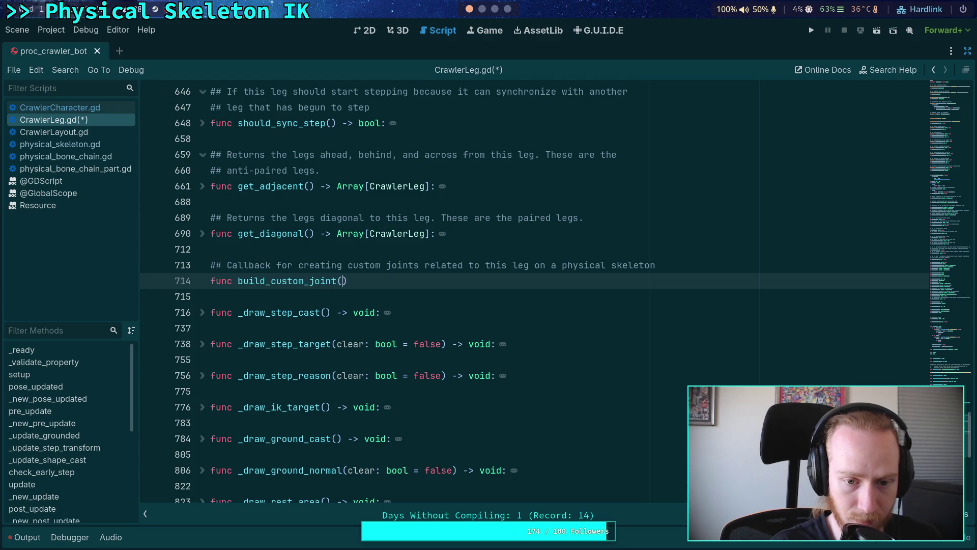
pyautogui.write('joint_resource: Resa')
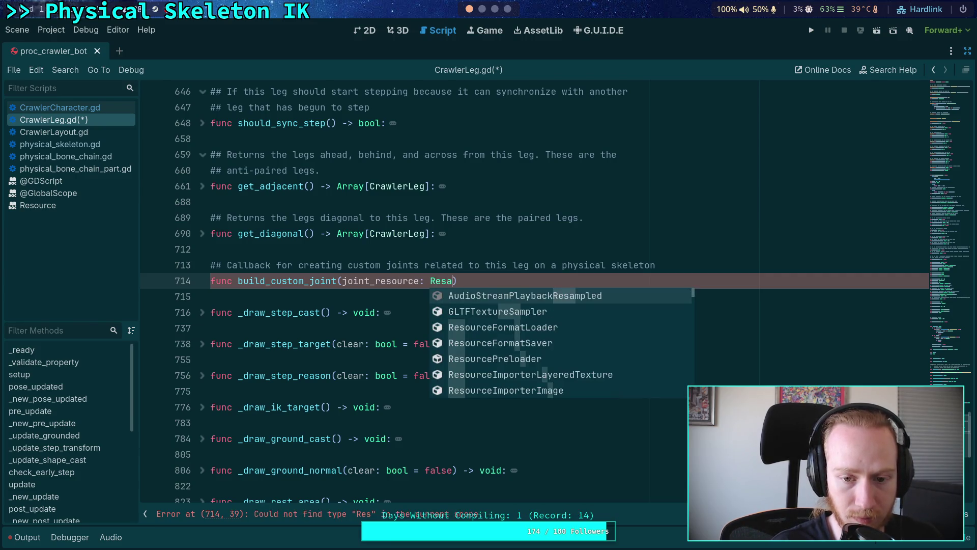
pyautogui.press('BackSpace')
pyautogui.write('ource) -> bool')
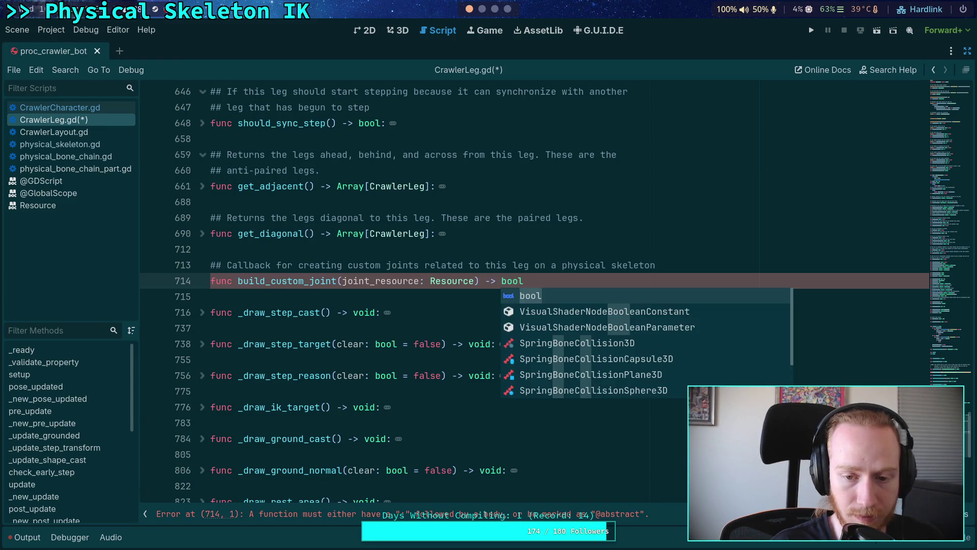
pyautogui.press('BackSpace')
pyautogui.press('BackSpace')
pyautogui.press('BackSpace')
pyautogui.write('void:')
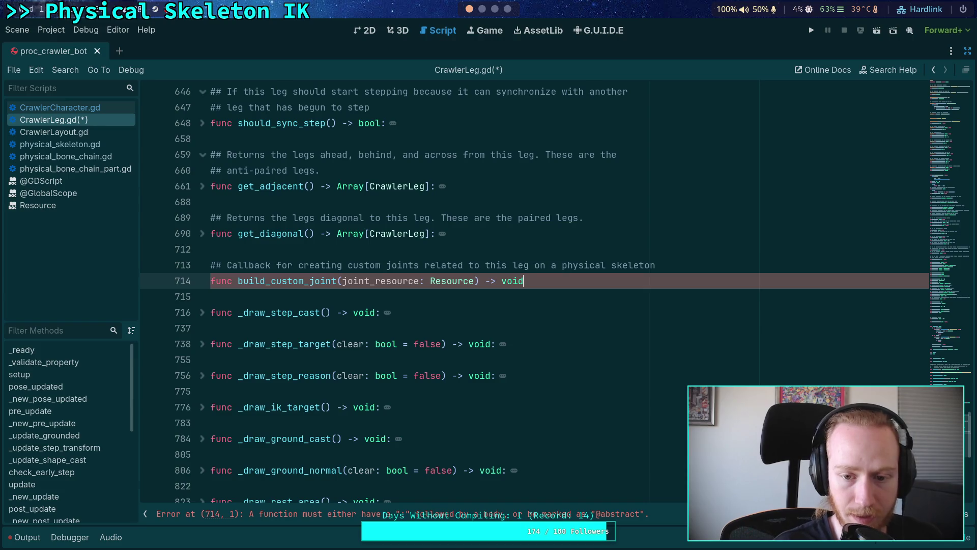
pyautogui.press('Return')
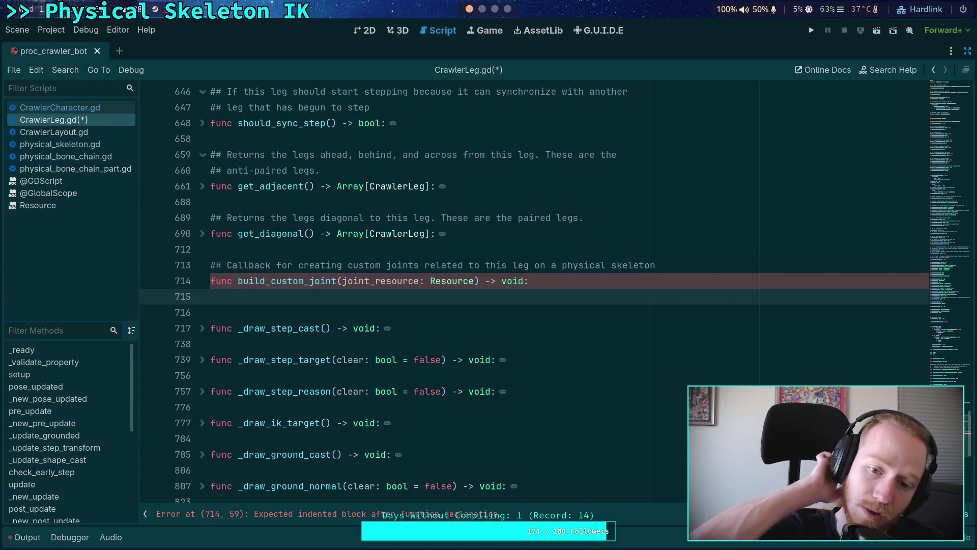
pyautogui.write('pass')
pyautogui.hotkey('ctrl', 's')
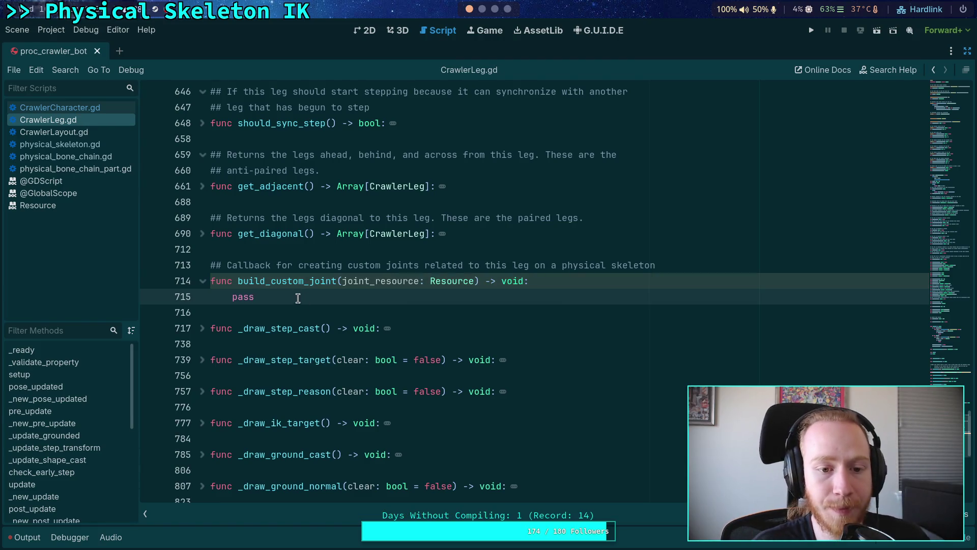
pyautogui.scroll(4, 272, 278)
pyautogui.click(90, 109)
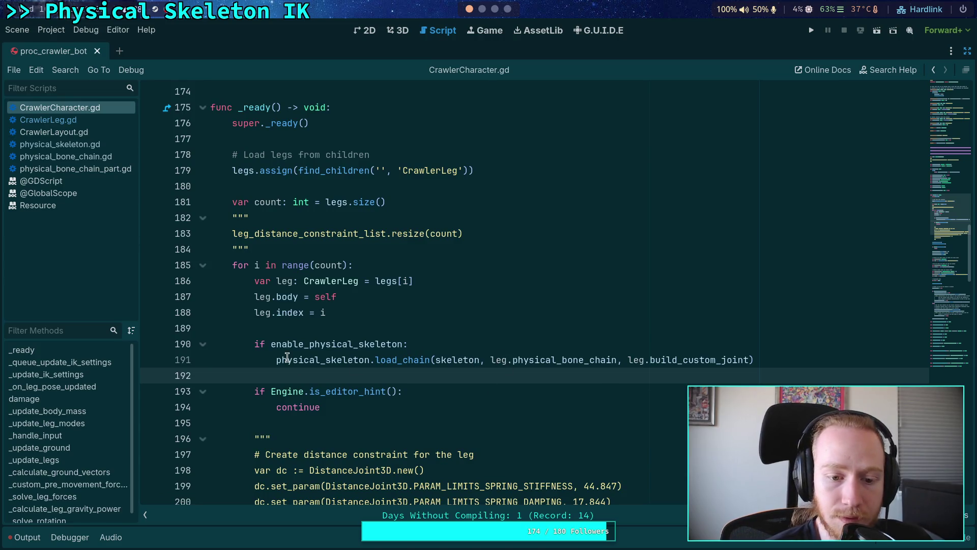
pyautogui.click(83, 141)
pyautogui.scroll(3, 200, 342)
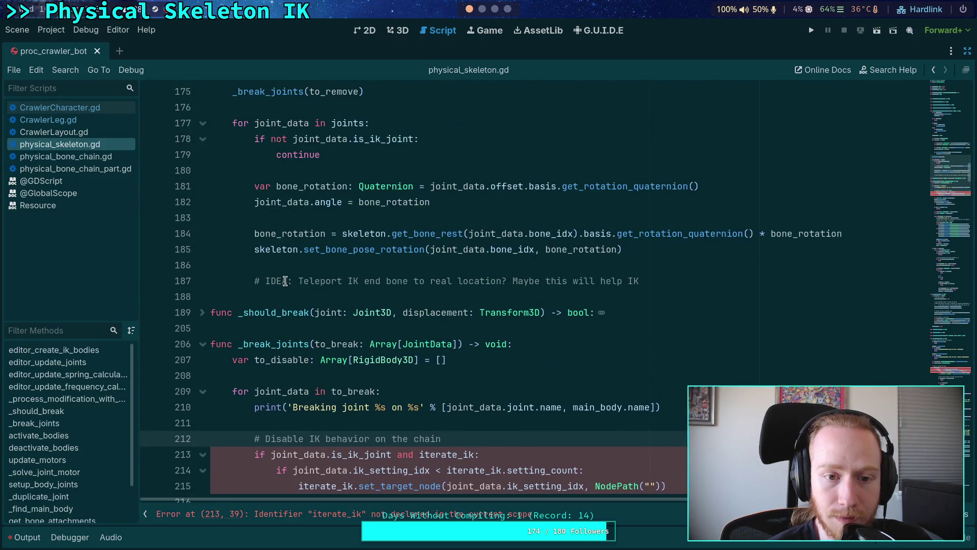
pyautogui.click(201, 344)
pyautogui.click(202, 375)
pyautogui.scroll(-3, 200, 305)
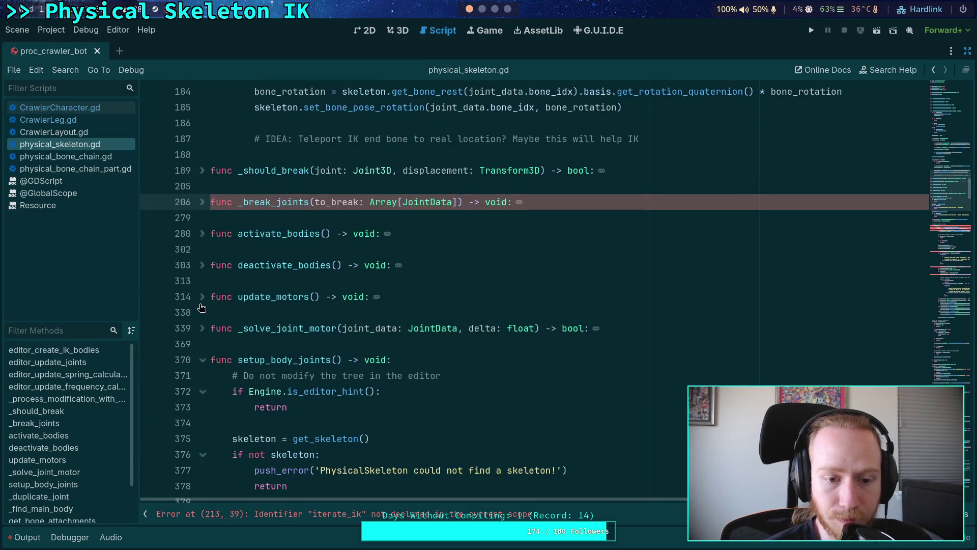
pyautogui.click(203, 360)
pyautogui.scroll(-3, 205, 341)
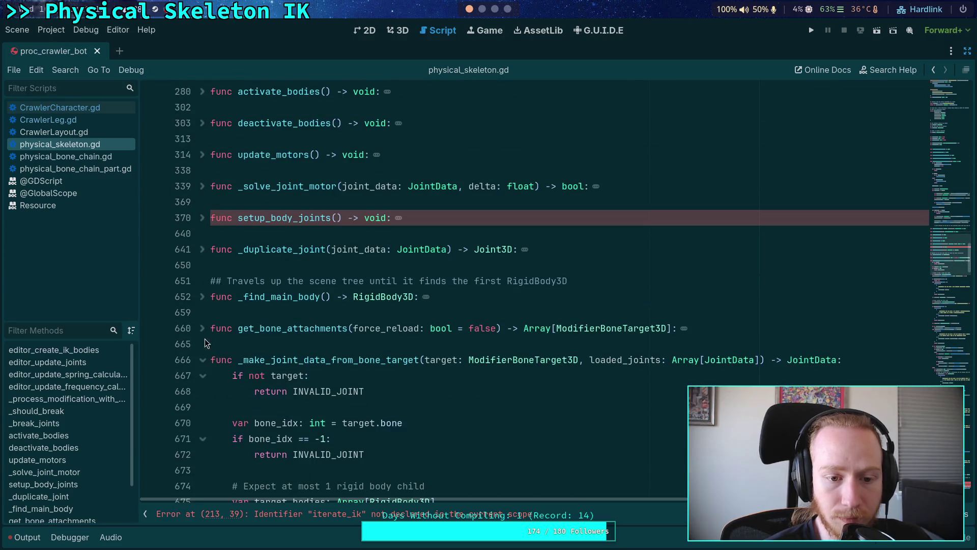
pyautogui.click(239, 238)
pyautogui.click(253, 201)
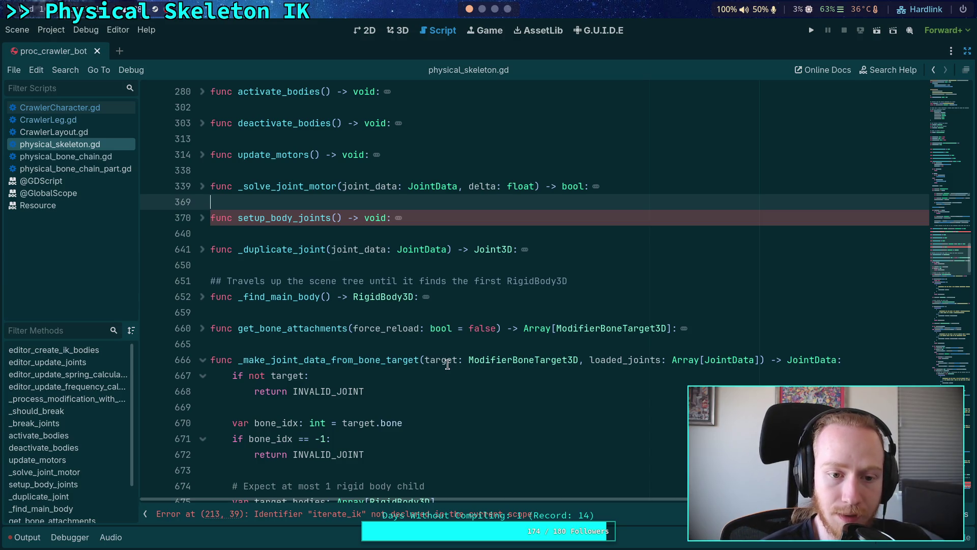
pyautogui.press('Return')
pyautogui.press('Return')
pyautogui.press('Up')
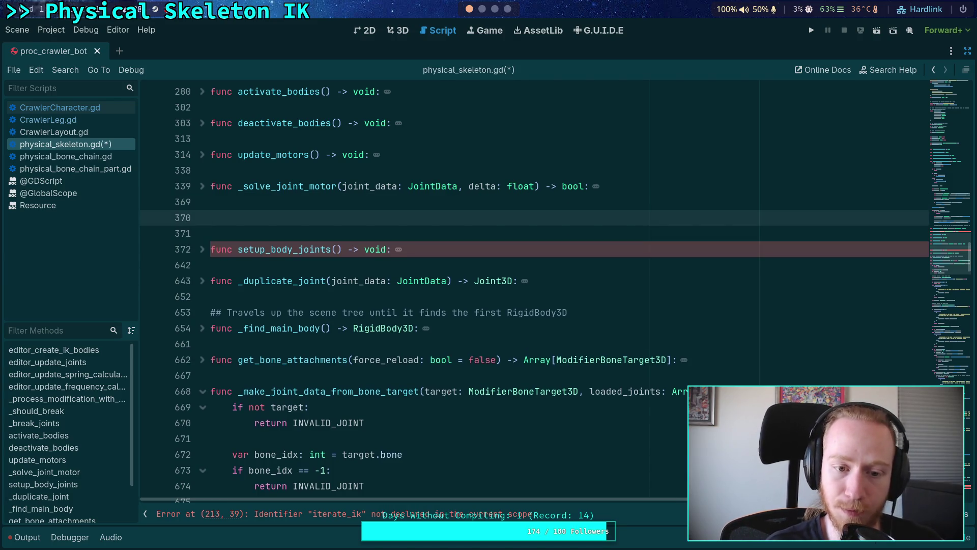
pyautogui.write('func b')
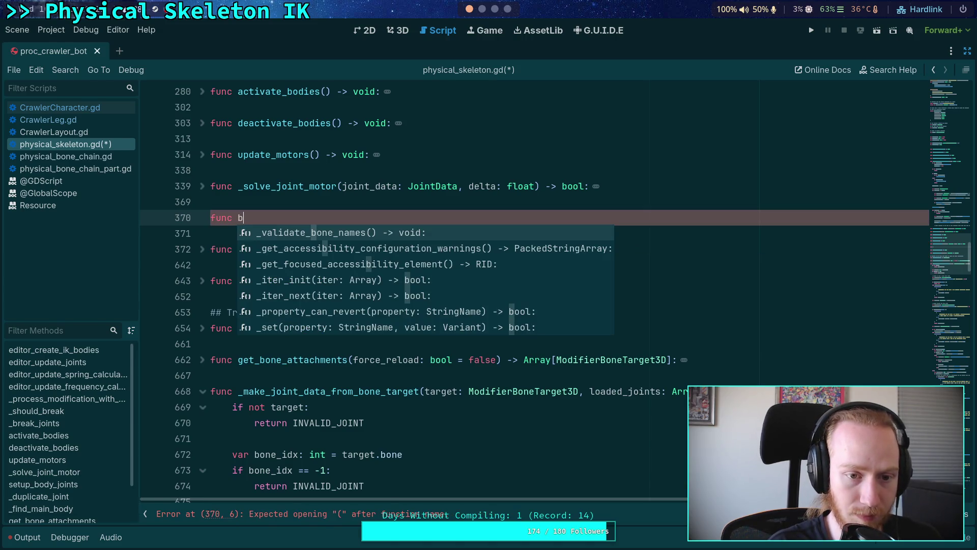
pyautogui.press('BackSpace')
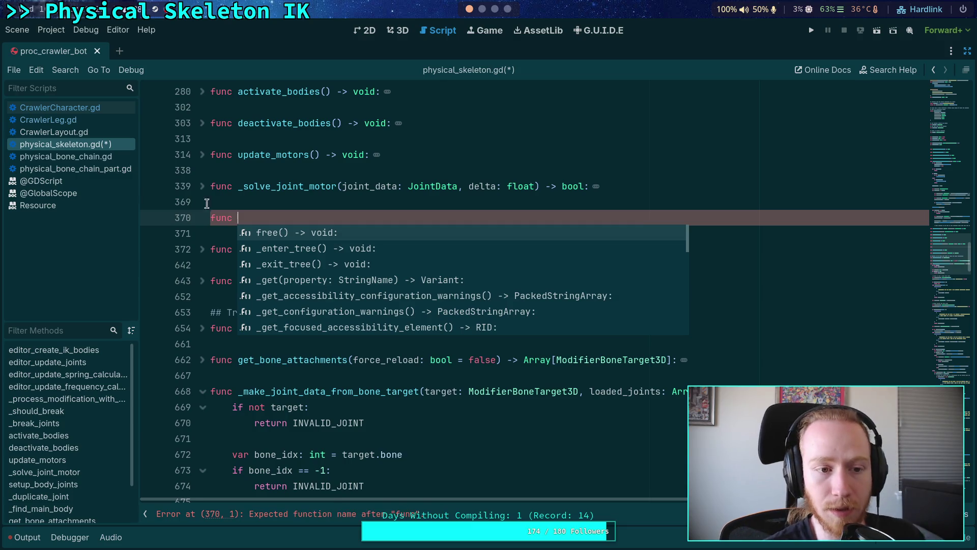
pyautogui.click(94, 108)
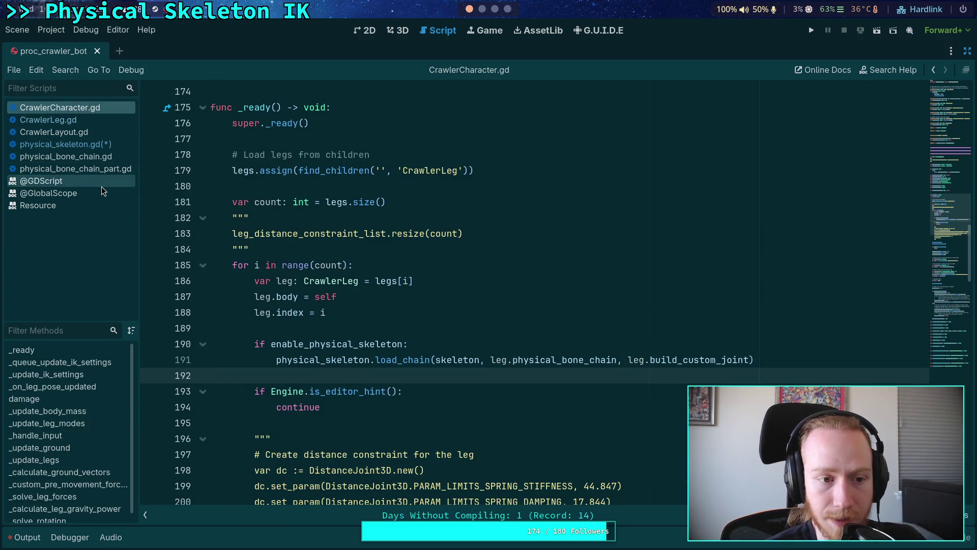
pyautogui.click(112, 143)
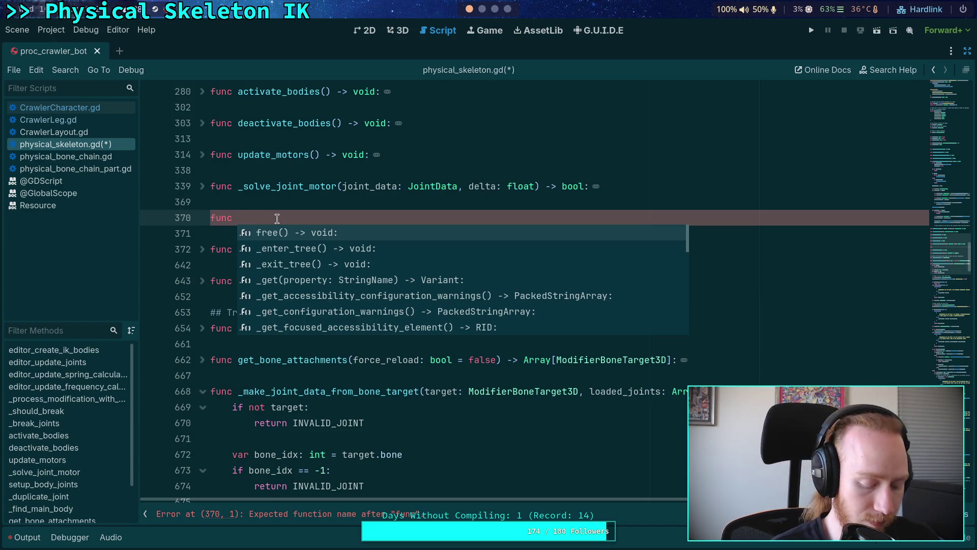
pyautogui.write('load_chain(')
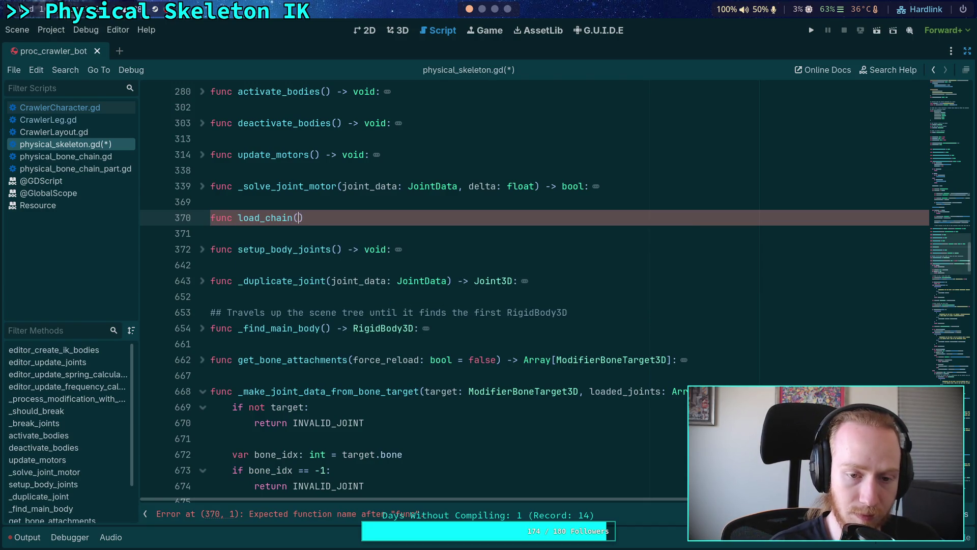
pyautogui.write('skeleton')
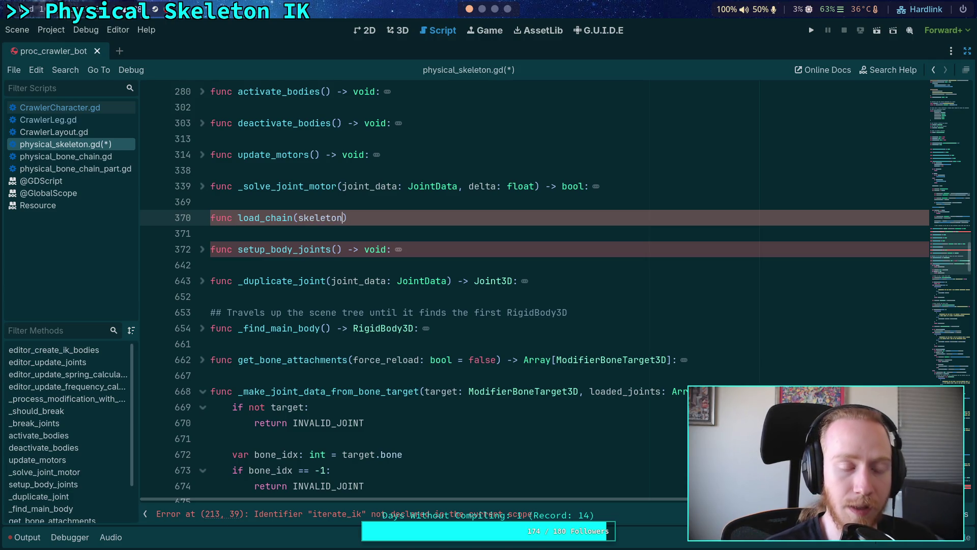
pyautogui.click(96, 108)
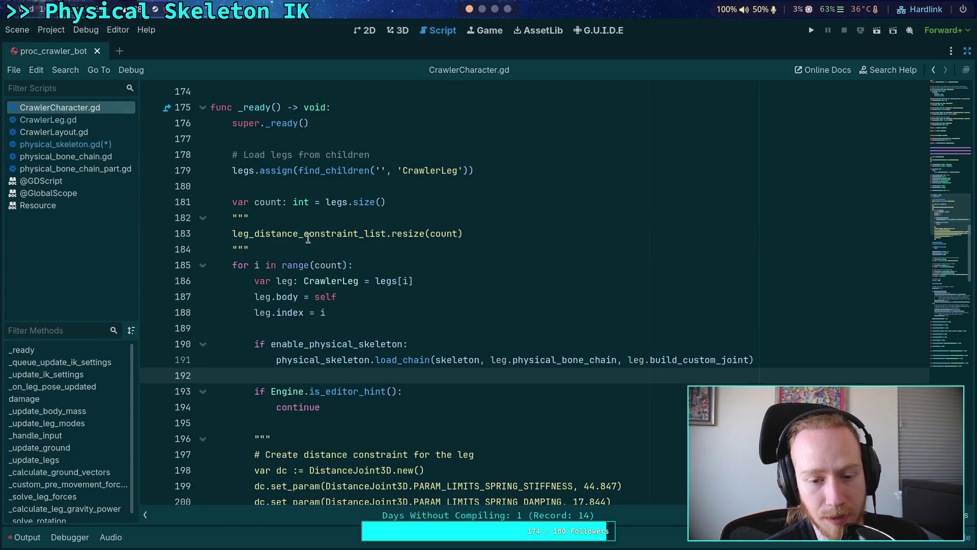
pyautogui.click(433, 360)
pyautogui.moveTo(435, 361); pyautogui.dragTo(491, 360)
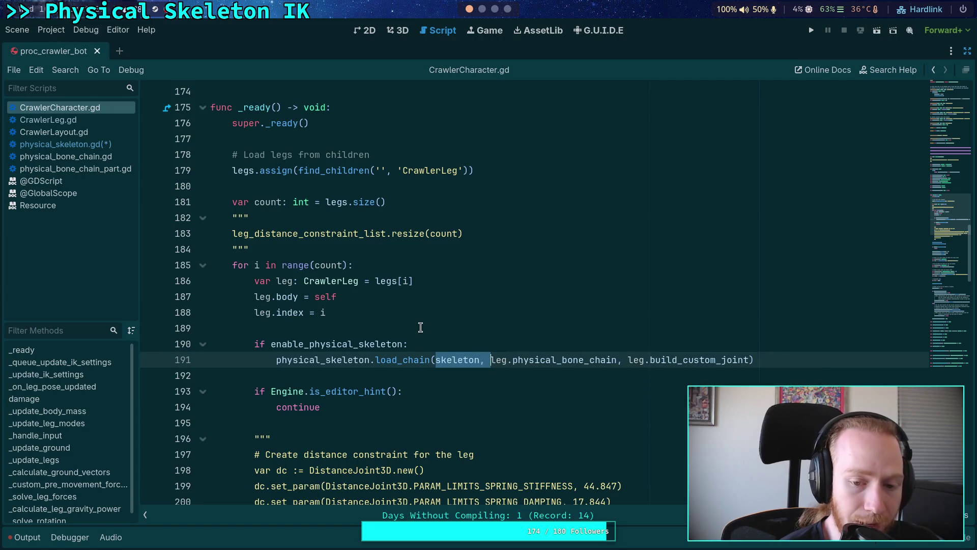
pyautogui.click(102, 146)
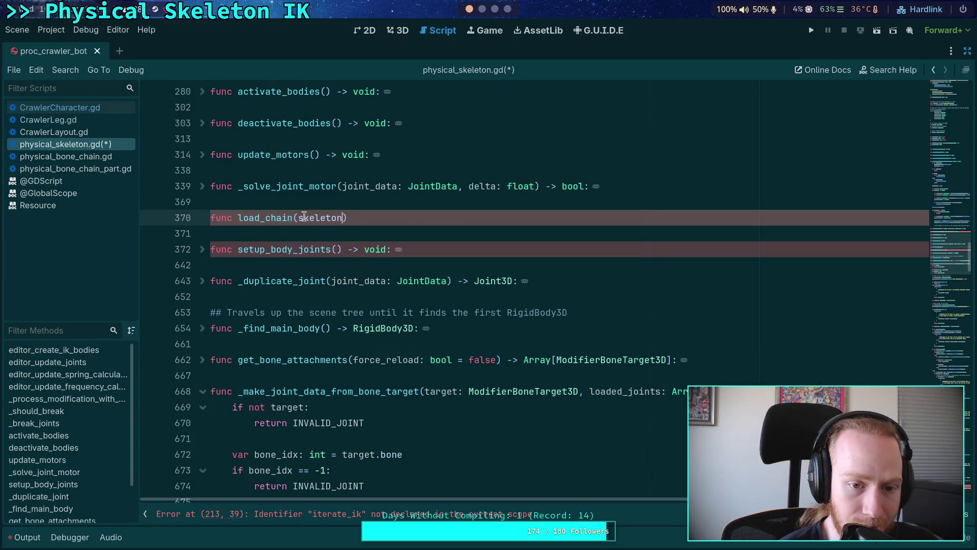
# Step: Search physical_skeleton.gd for 'skeleton' and step through each match down to load_chain
pyautogui.scroll(10, 413, 269)
pyautogui.scroll(4, 413, 269)
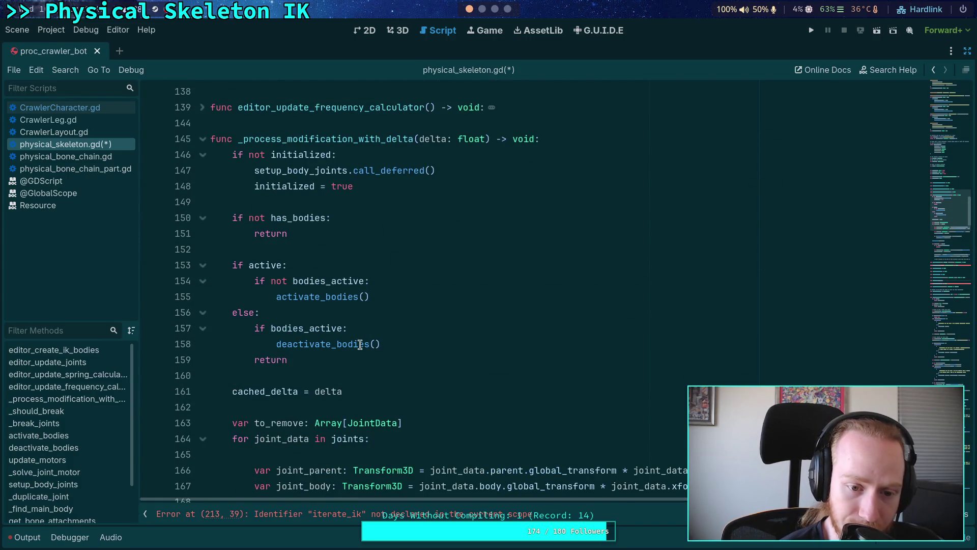
pyautogui.scroll(2, 358, 328)
pyautogui.scroll(2, 358, 329)
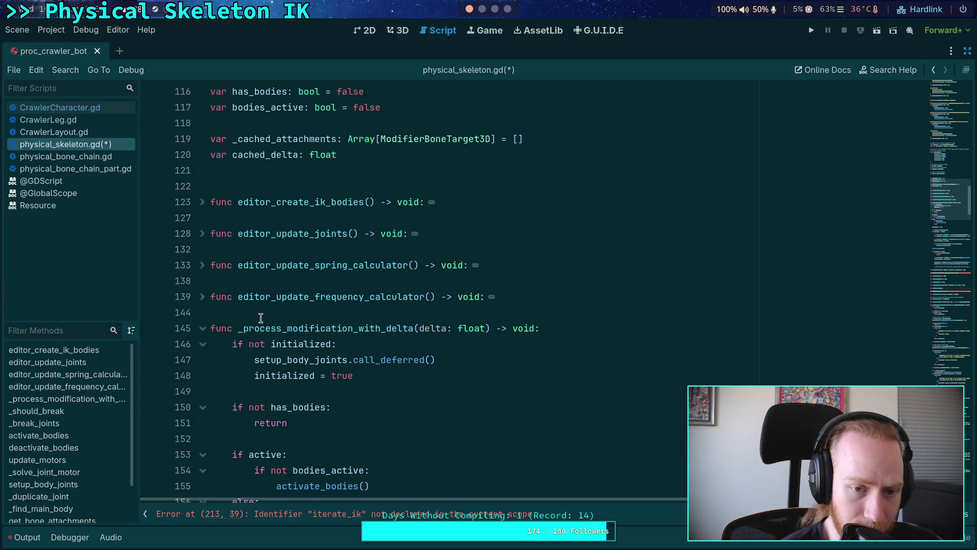
pyautogui.scroll(4, 260, 318)
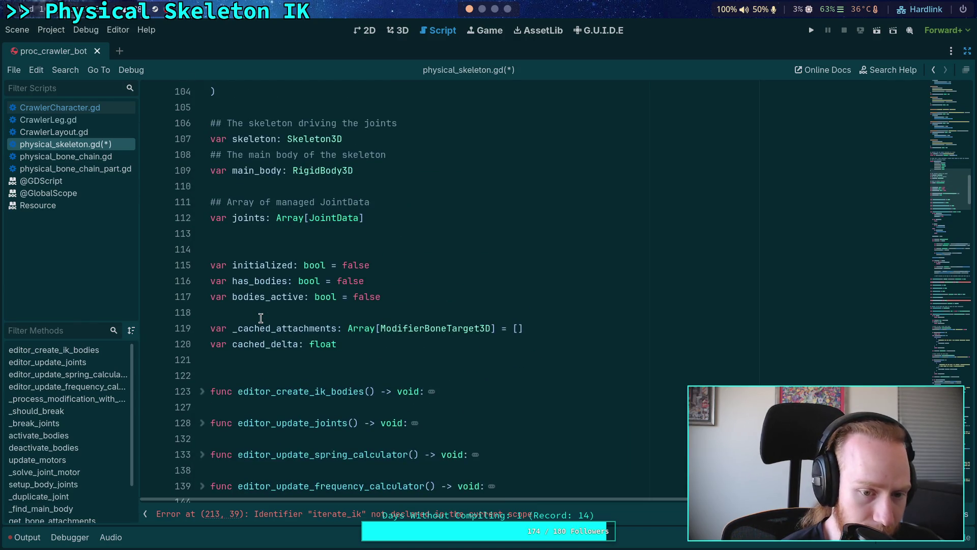
pyautogui.scroll(3, 261, 318)
pyautogui.doubleClick(251, 280)
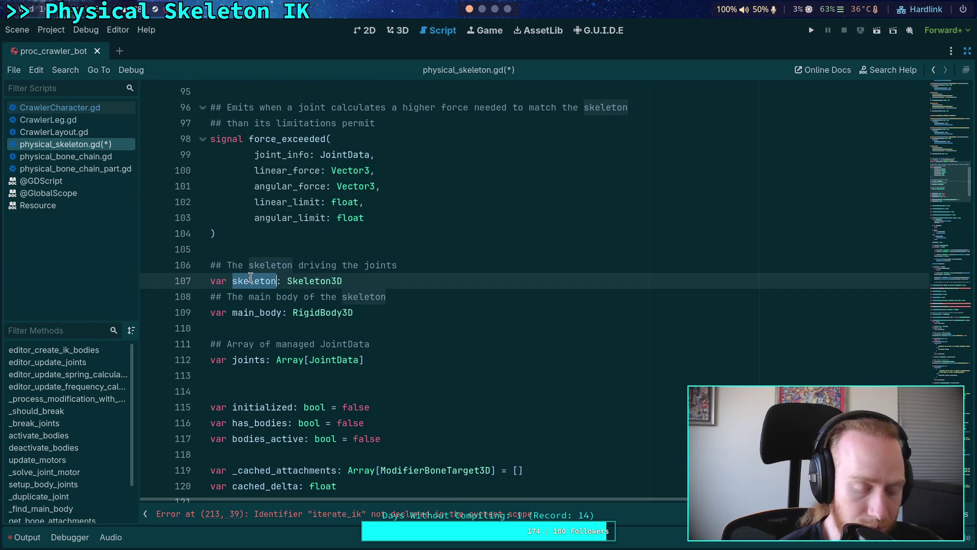
pyautogui.hotkey('ctrl', 'f')
pyautogui.press('Return')
pyautogui.press('Return')
pyautogui.press('Return')
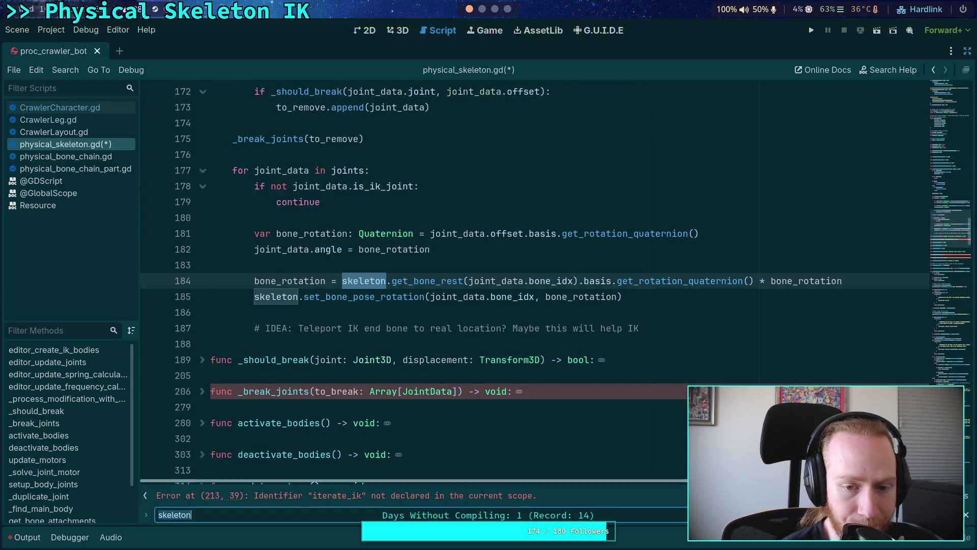
pyautogui.press('Return')
pyautogui.press('Return')
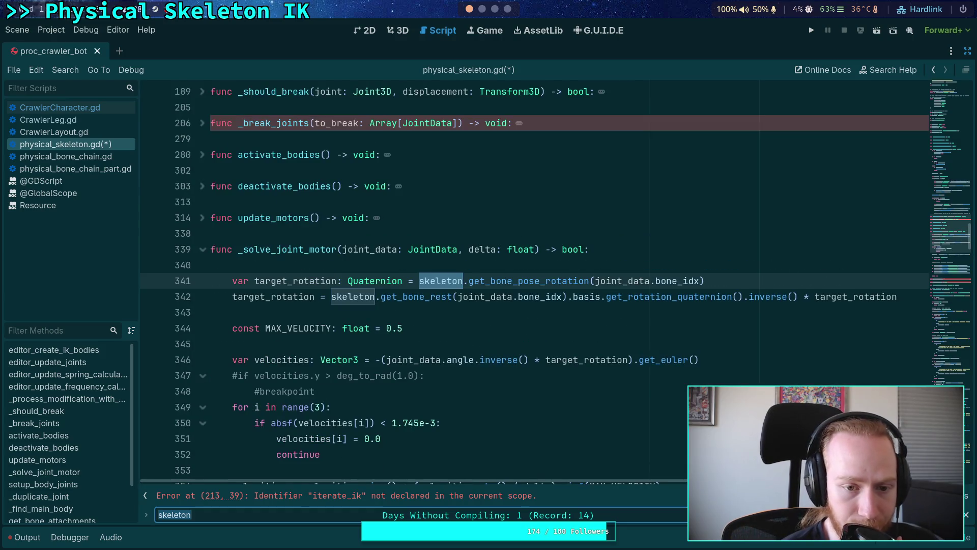
pyautogui.press('Return')
pyautogui.press('Return')
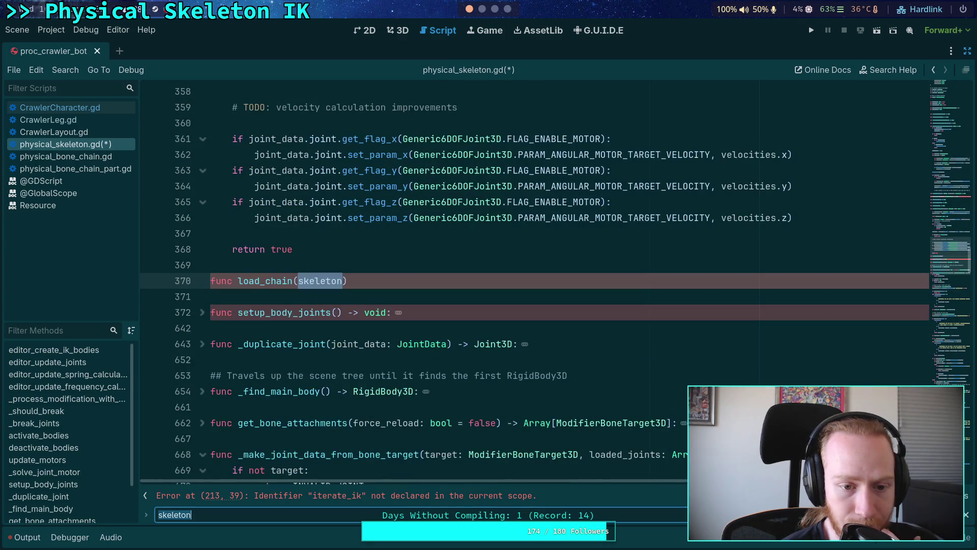
pyautogui.press('Return')
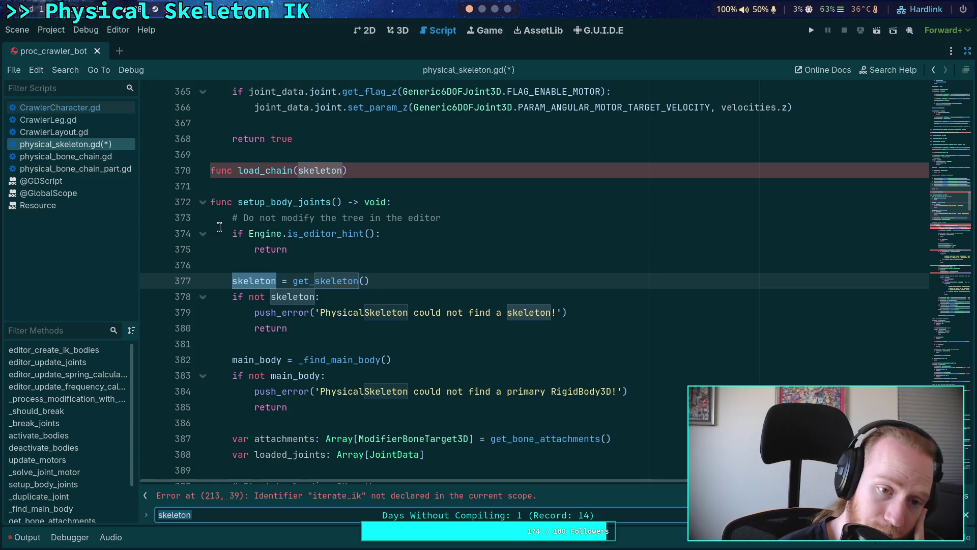
# Step: Fold the setup_body_joints and _solve_joint_motor function bodies
pyautogui.click(207, 202)
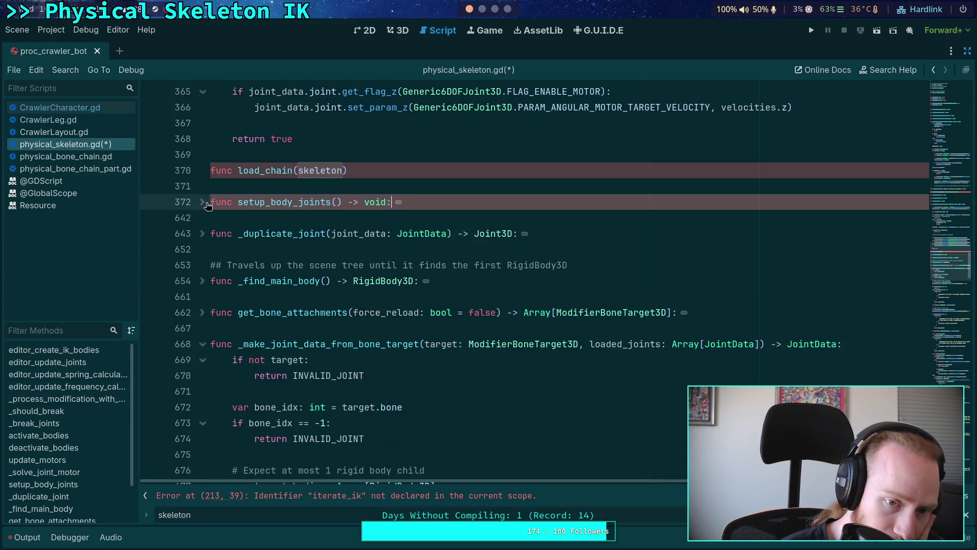
pyautogui.scroll(15, 289, 271)
pyautogui.scroll(10, 289, 271)
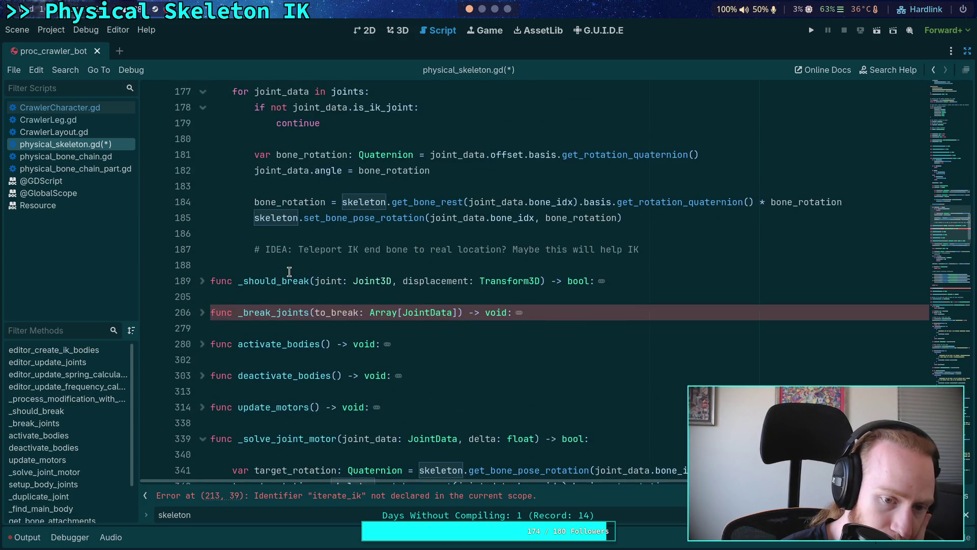
pyautogui.scroll(2, 289, 271)
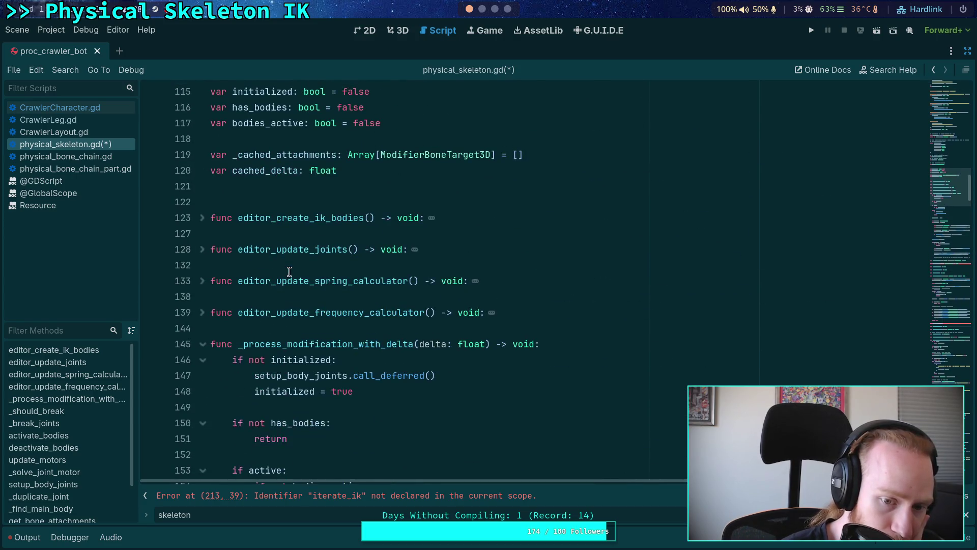
pyautogui.scroll(-3, 362, 277)
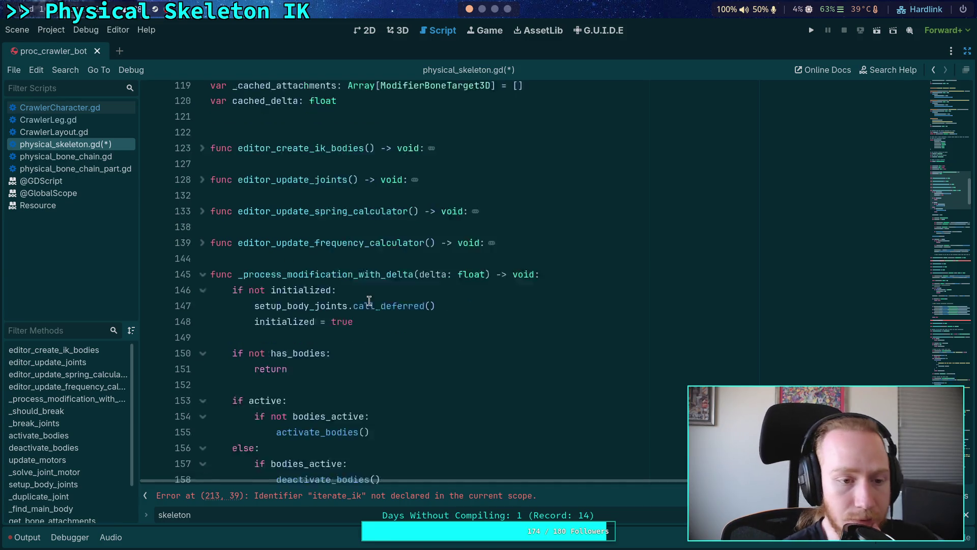
pyautogui.scroll(-1, 361, 278)
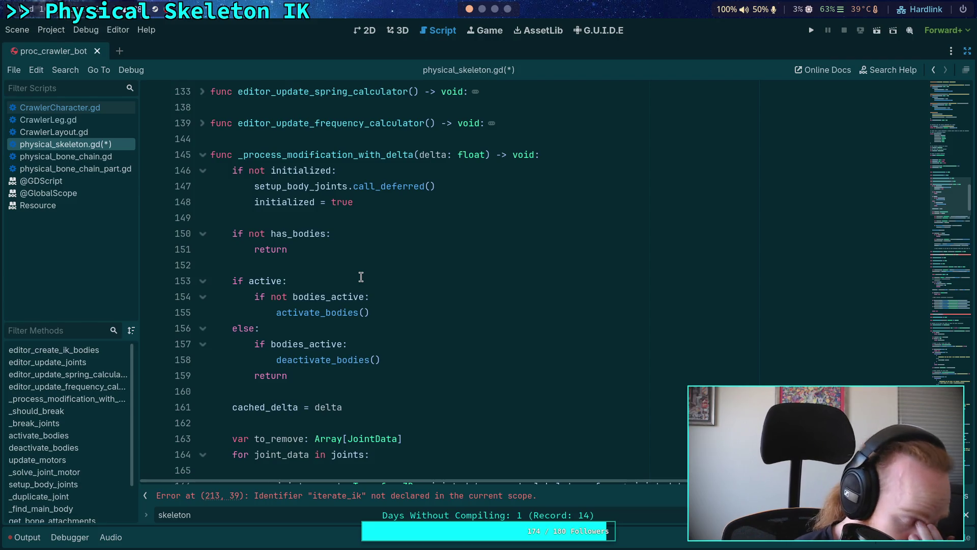
pyautogui.scroll(-4, 361, 276)
pyautogui.scroll(-4, 361, 277)
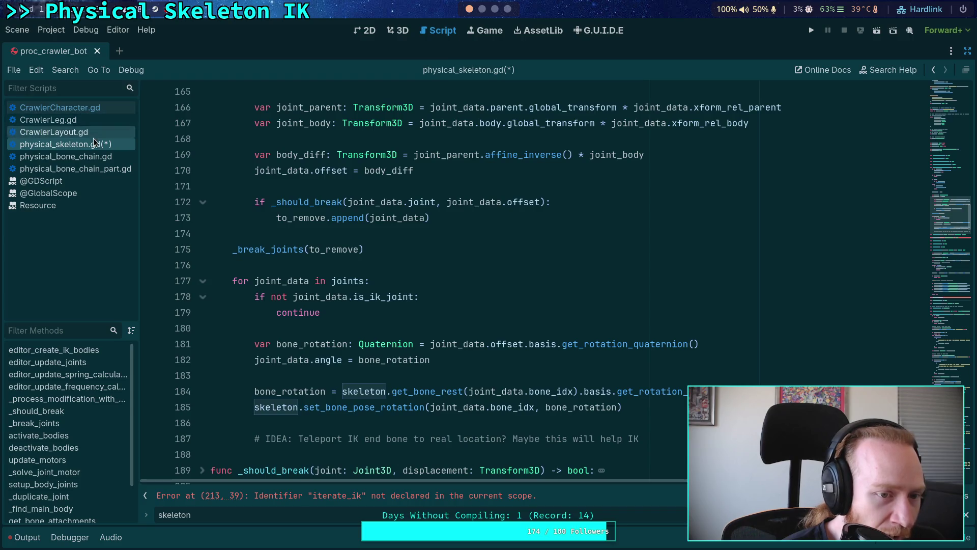
pyautogui.scroll(-8, 325, 217)
pyautogui.scroll(2, 326, 217)
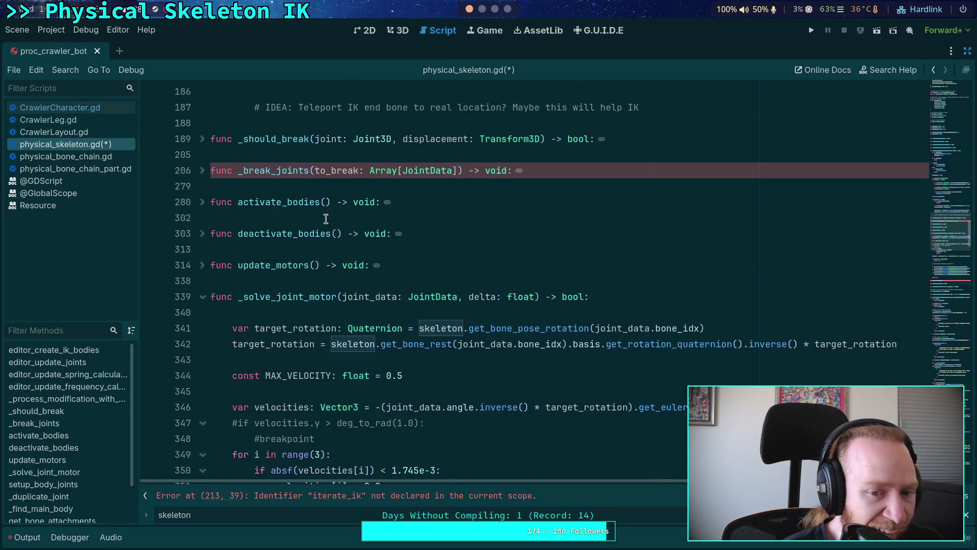
pyautogui.click(203, 296)
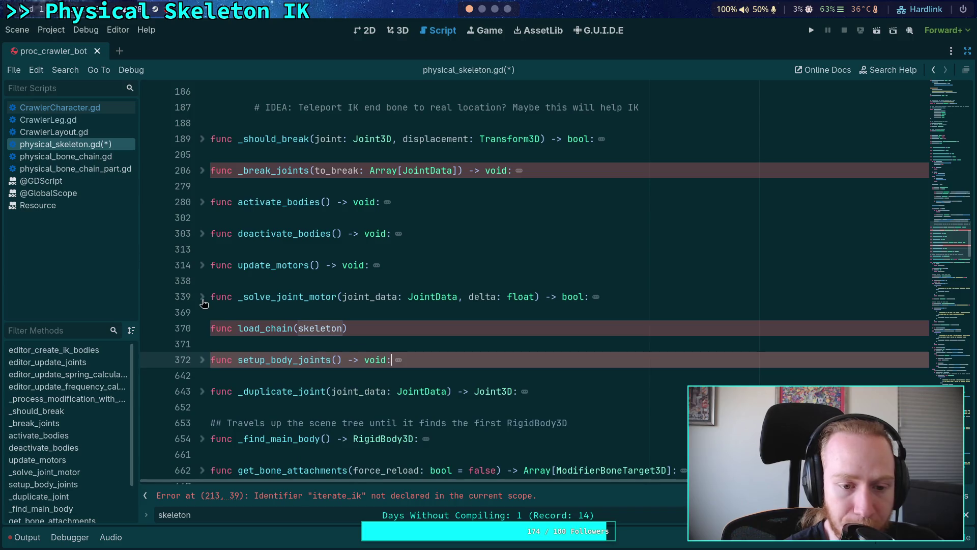
# Step: Replace load_chain's skeleton parameter on line 370 with 'skel: Skeleton3D,'
pyautogui.doubleClick(321, 328)
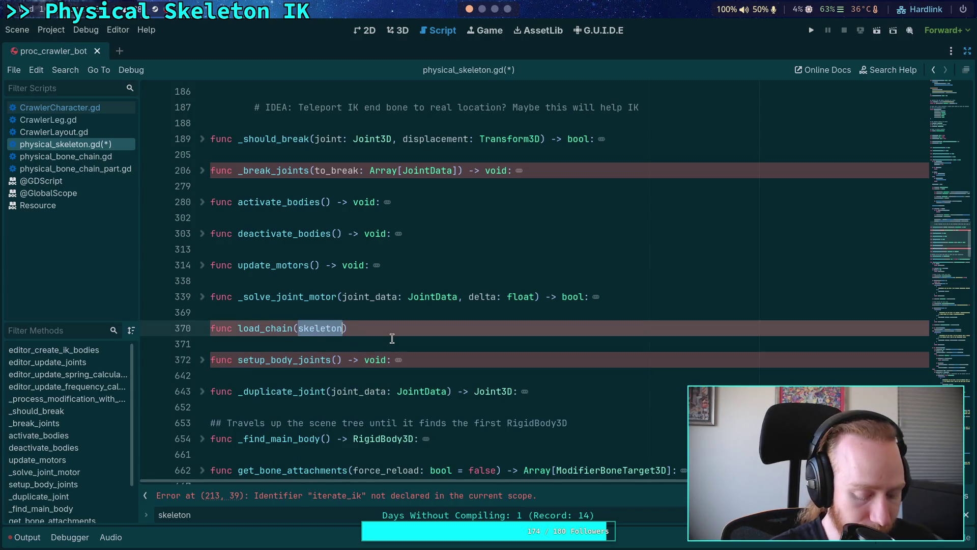
pyautogui.press('BackSpace')
pyautogui.write('skel: Skeleton3D')
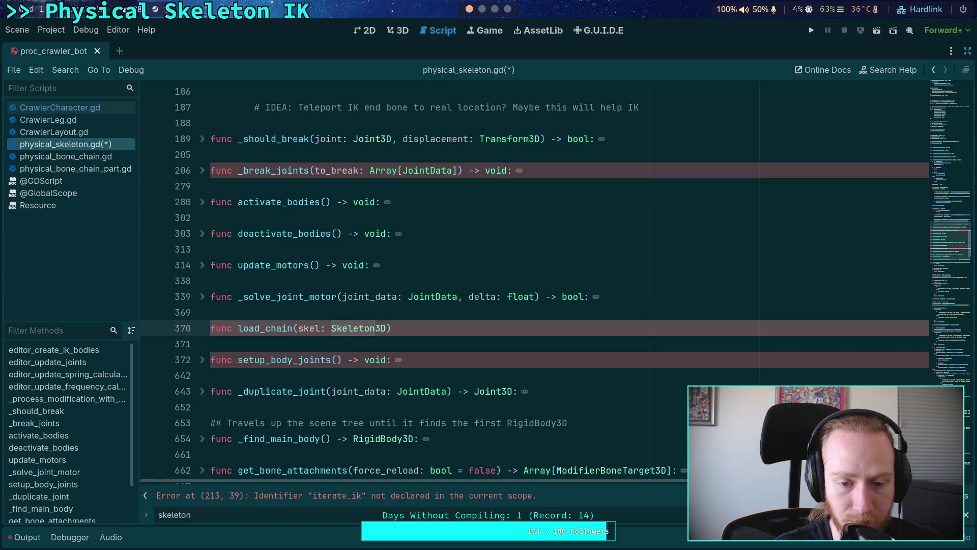
pyautogui.write(',')
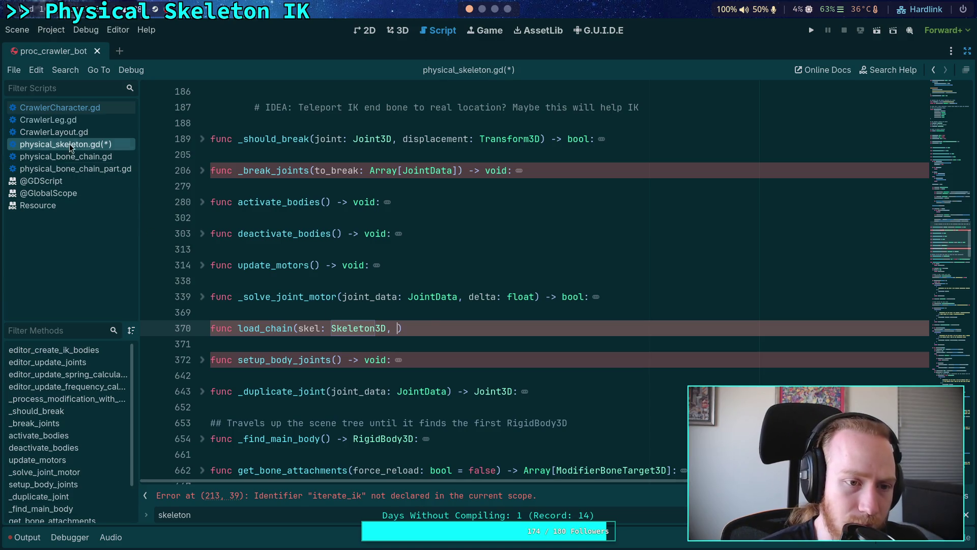
pyautogui.click(61, 108)
pyautogui.scroll(-2, 427, 265)
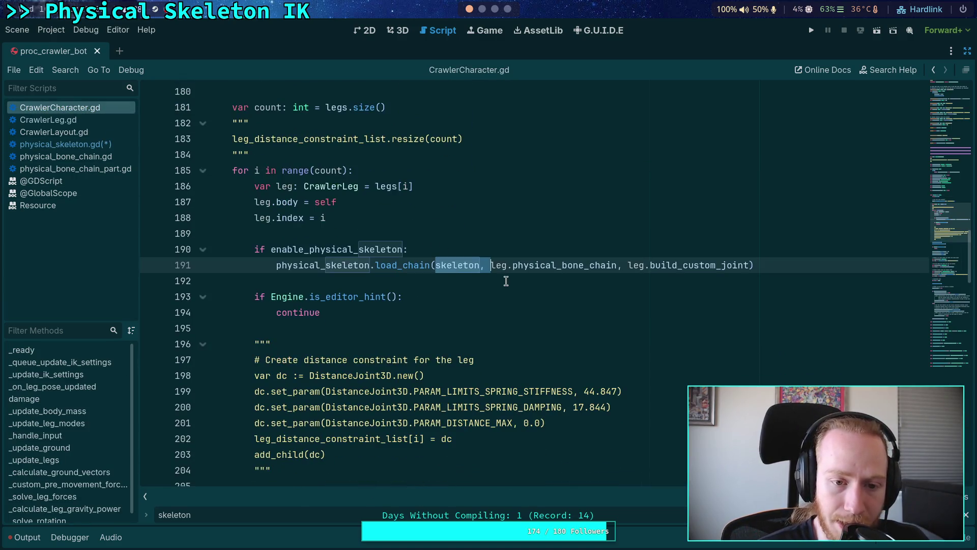
pyautogui.scroll(-3, 506, 281)
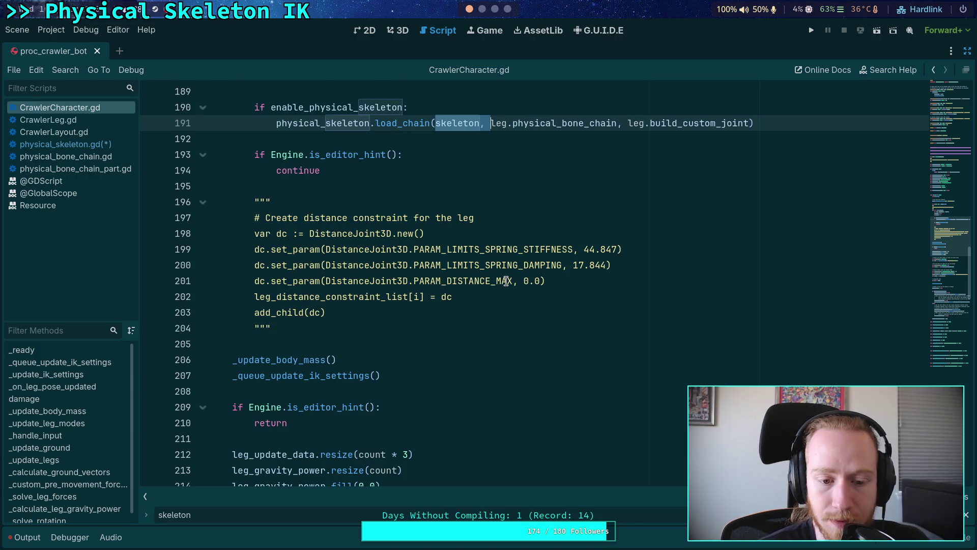
pyautogui.scroll(1, 506, 281)
pyautogui.doubleClick(281, 405)
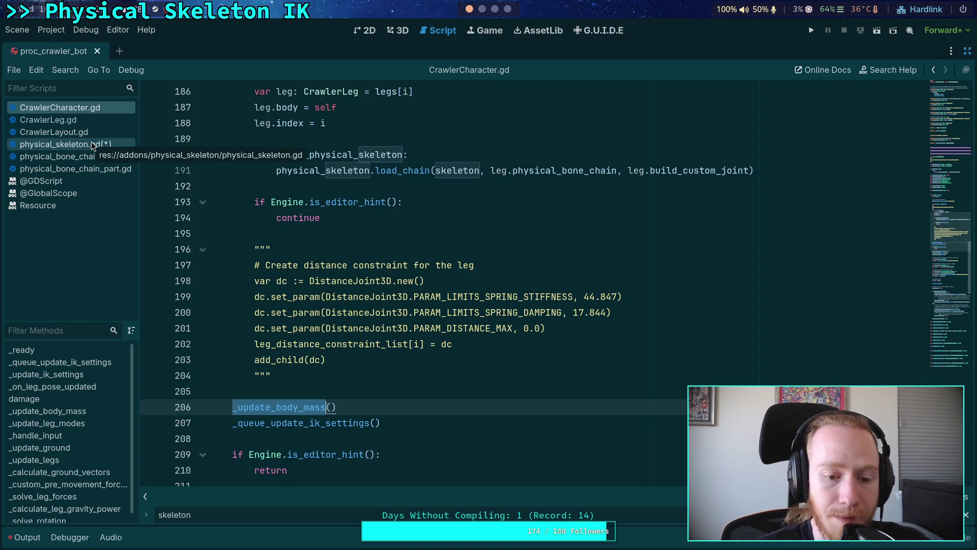
pyautogui.click(279, 391)
pyautogui.scroll(-3, 354, 375)
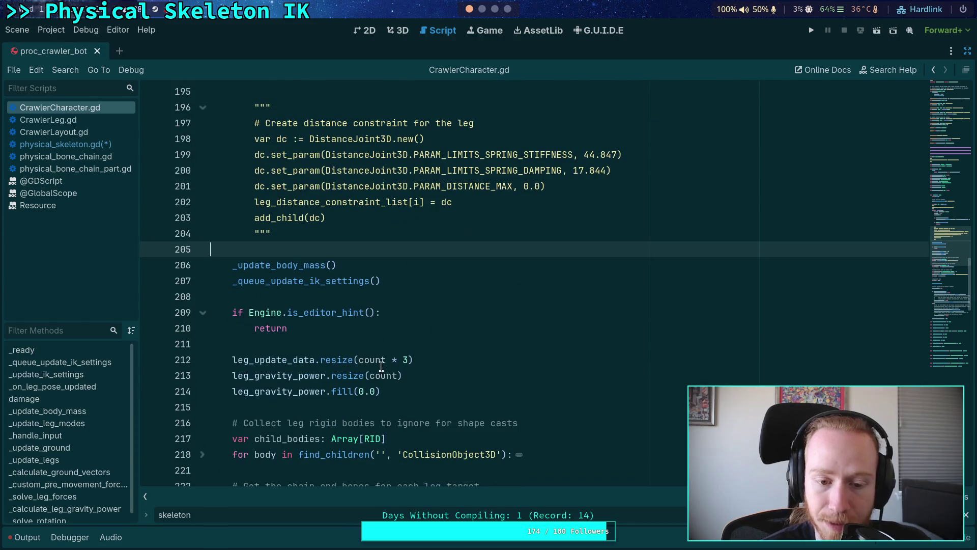
pyautogui.click(65, 144)
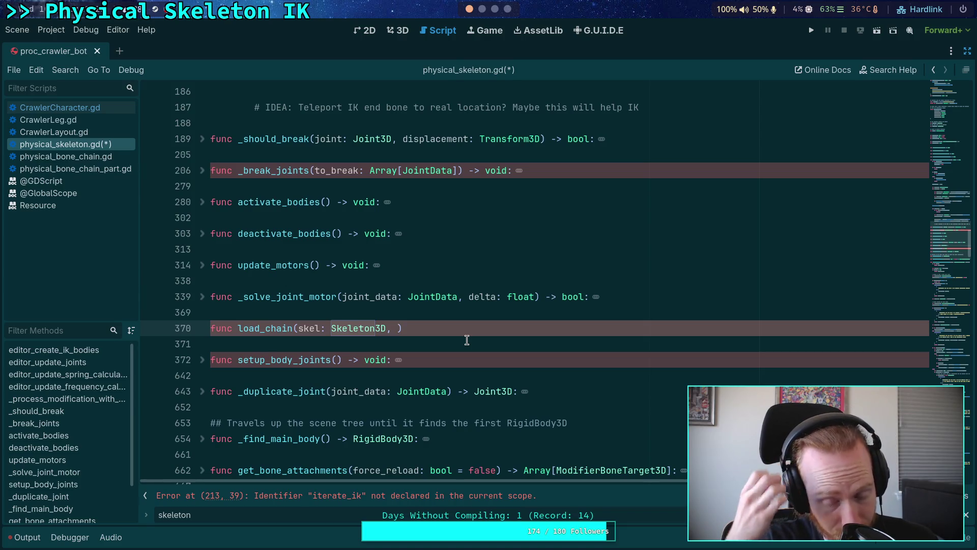
pyautogui.write('chain: ')
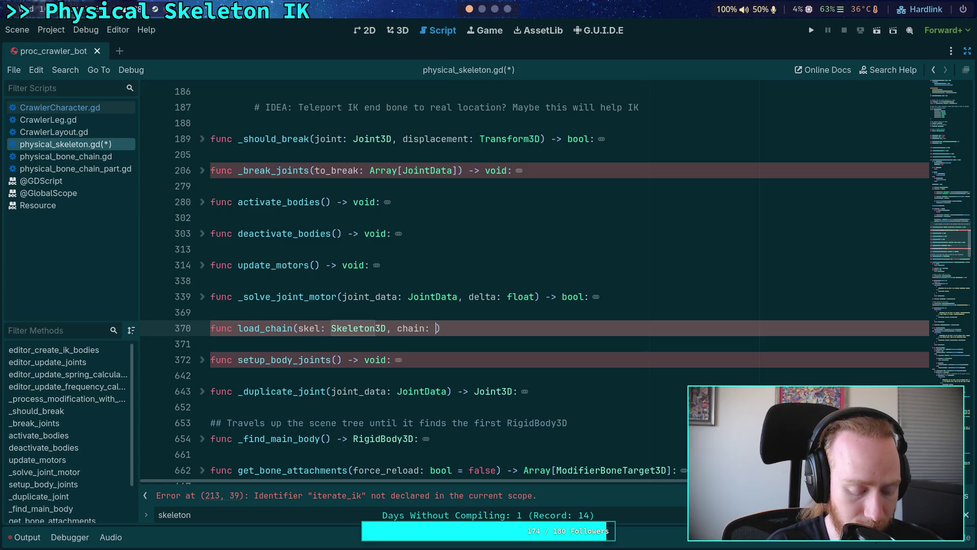
pyautogui.write('Physical')
pyautogui.press('Return')
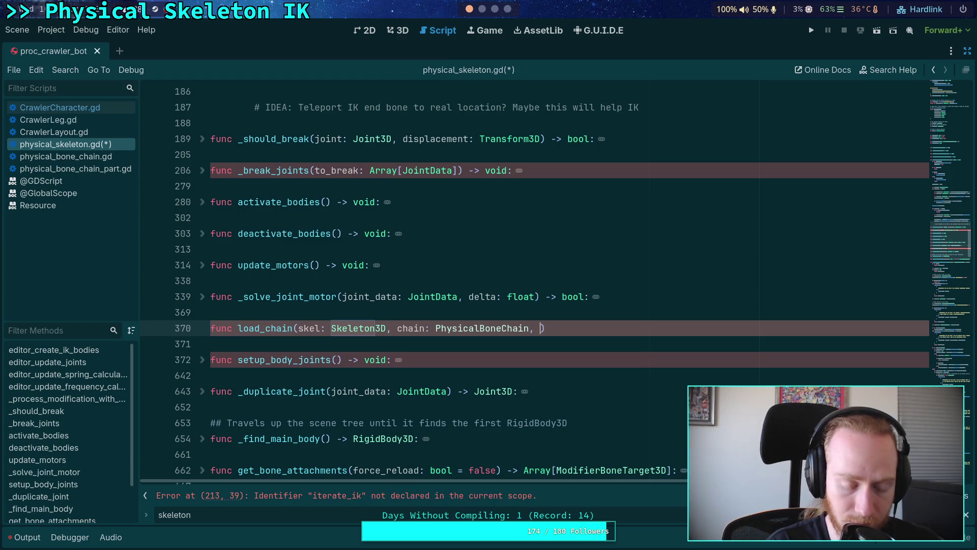
pyautogui.write('custom_joint')
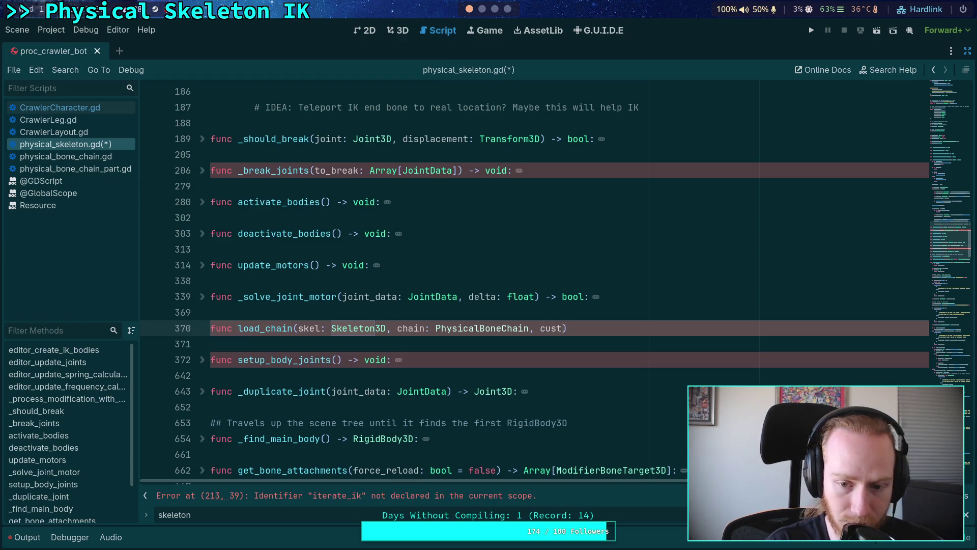
pyautogui.write('_l')
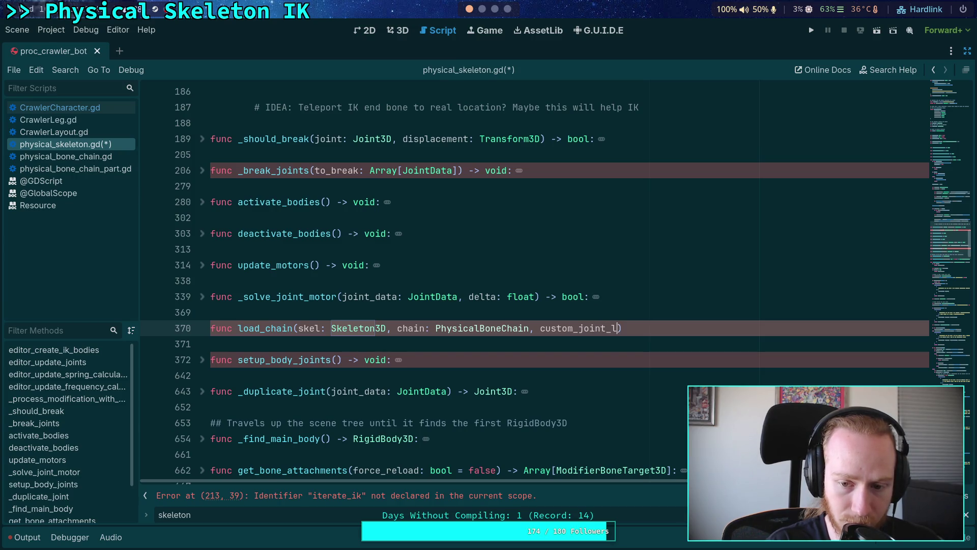
pyautogui.write('oader')
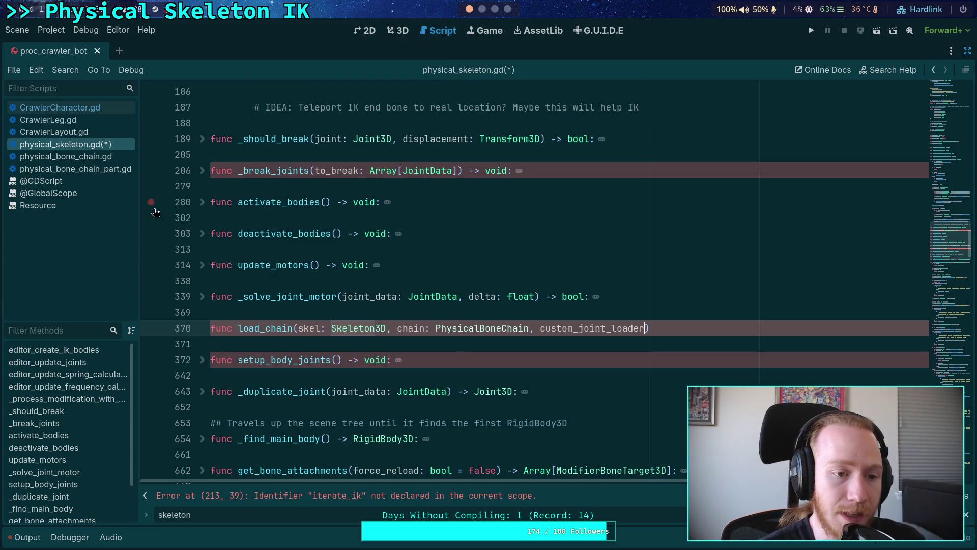
pyautogui.click(88, 169)
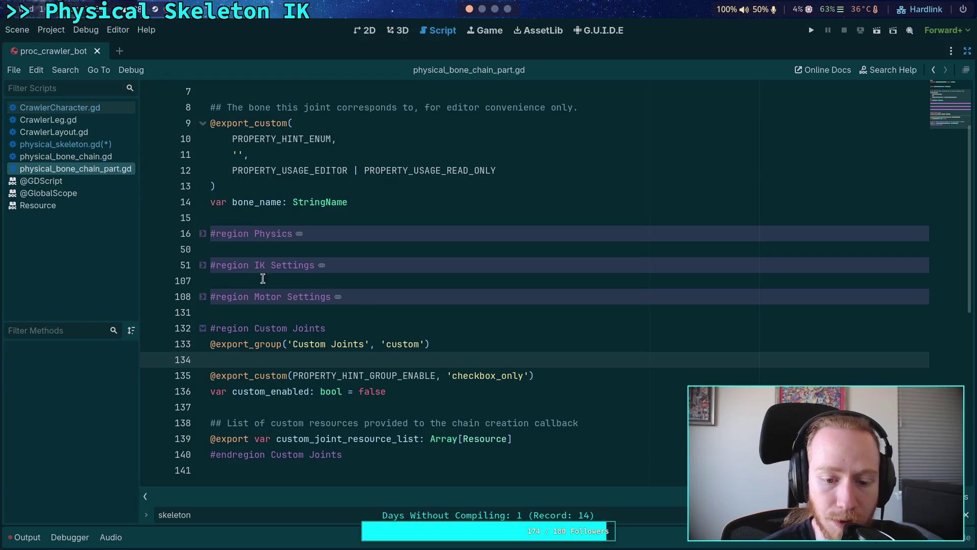
pyautogui.click(86, 144)
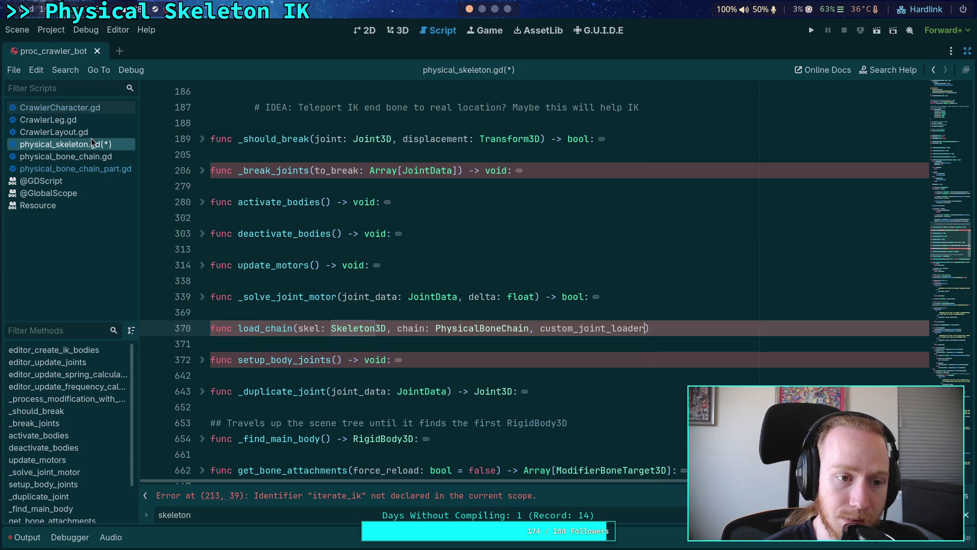
pyautogui.click(80, 122)
# Step: Rename build_custom_joint to load_custom_joint in CrawlerLeg.gd
pyautogui.scroll(-2, 451, 301)
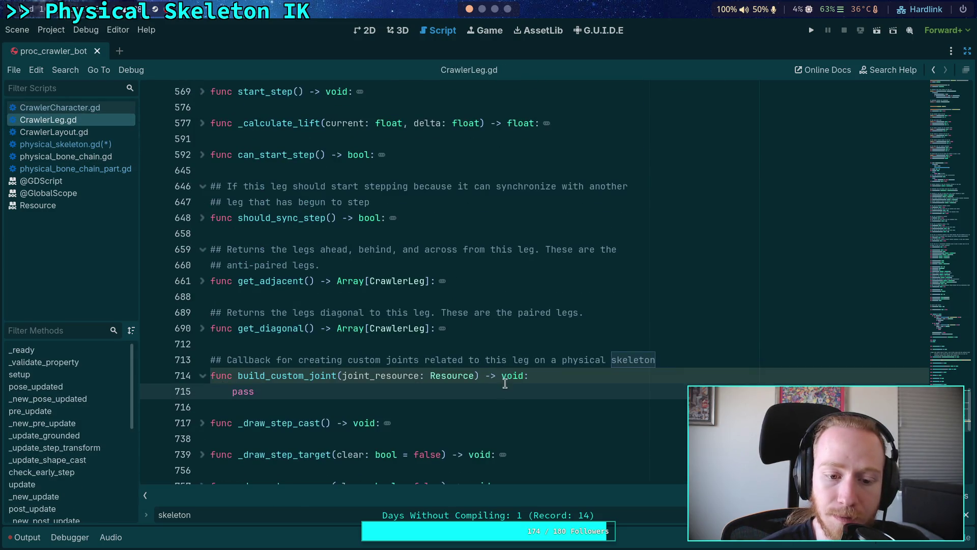
pyautogui.moveTo(265, 376); pyautogui.dragTo(238, 375)
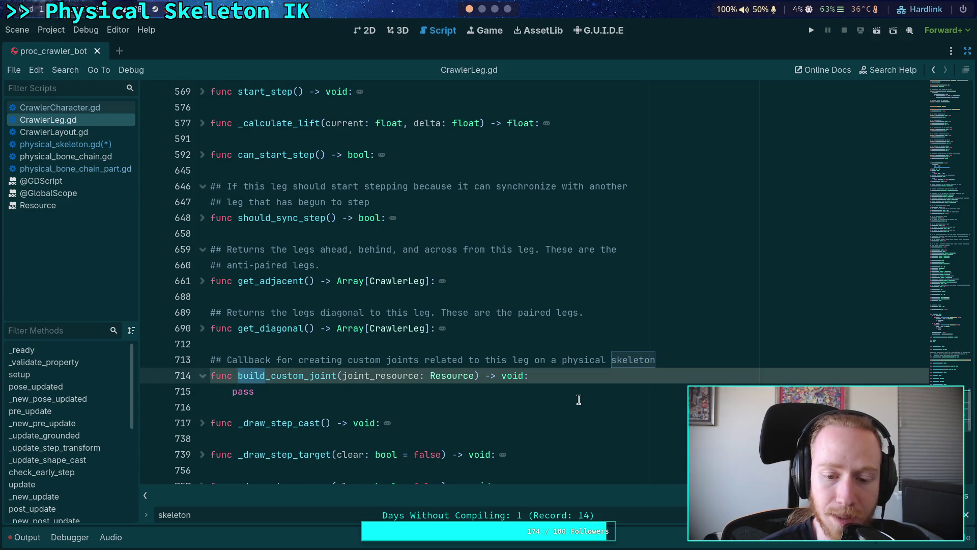
pyautogui.write('load')
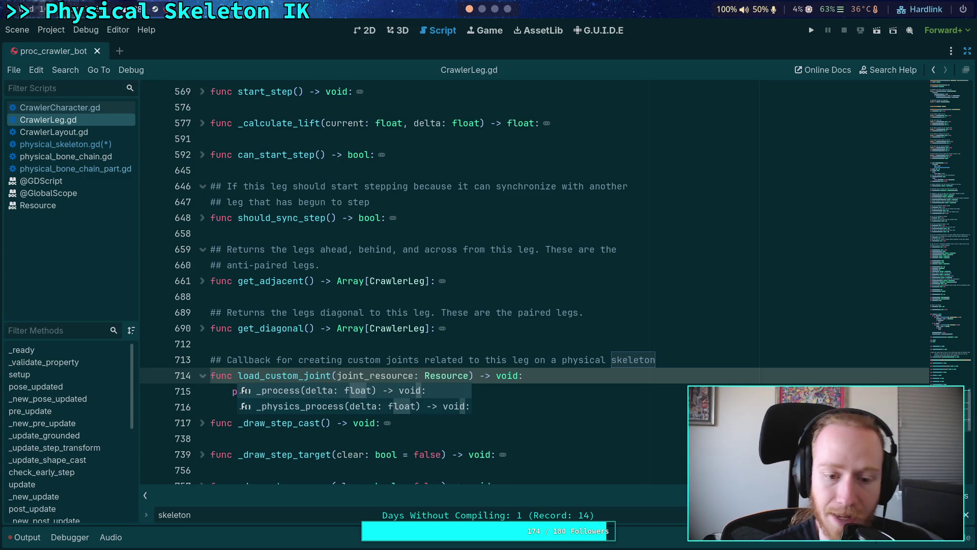
pyautogui.click(444, 348)
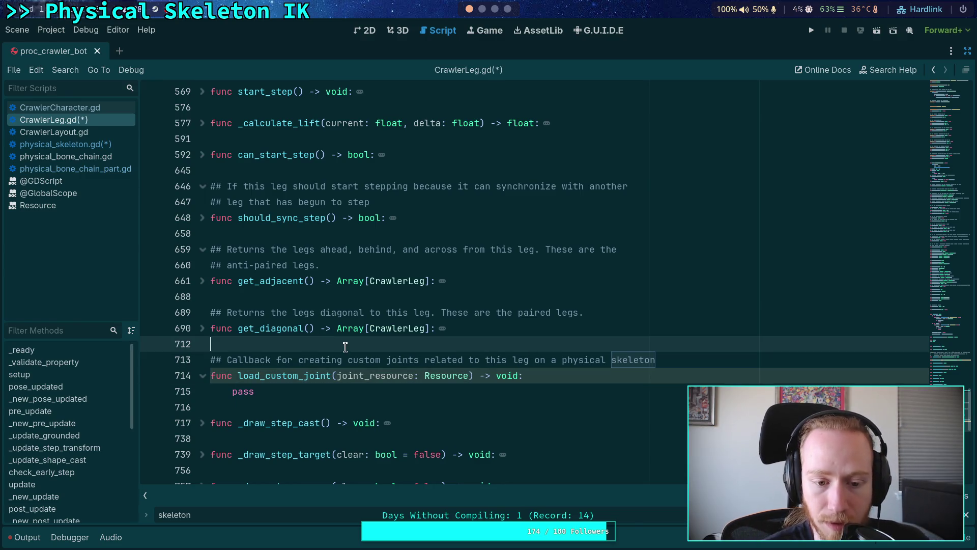
# Step: Change leg.build_custom_joint to leg.load_custom_joint on CrawlerCharacter.gd line 191 and save
pyautogui.click(92, 145)
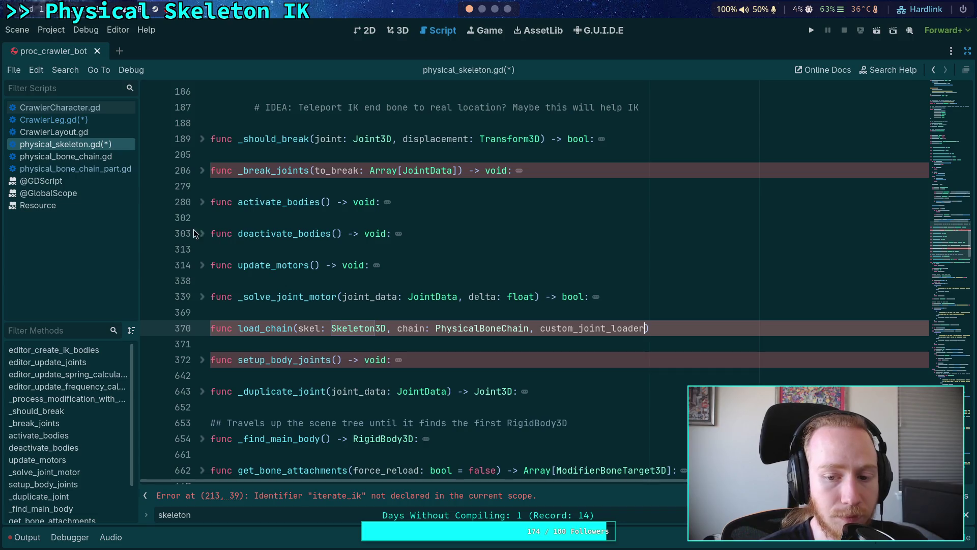
pyautogui.click(94, 111)
pyautogui.scroll(4, 392, 285)
pyautogui.doubleClick(654, 218)
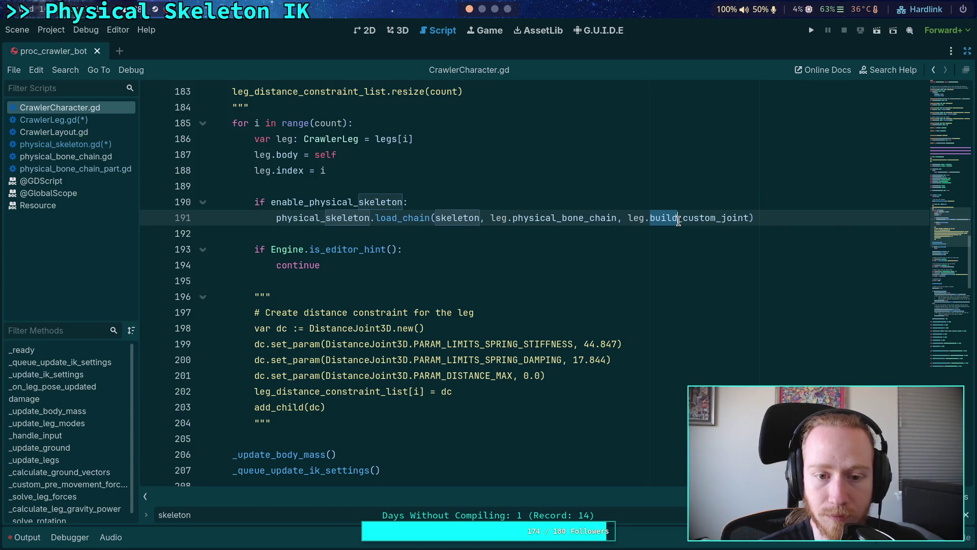
pyautogui.write('load')
pyautogui.hotkey('ctrl', 's')
pyautogui.click(522, 249)
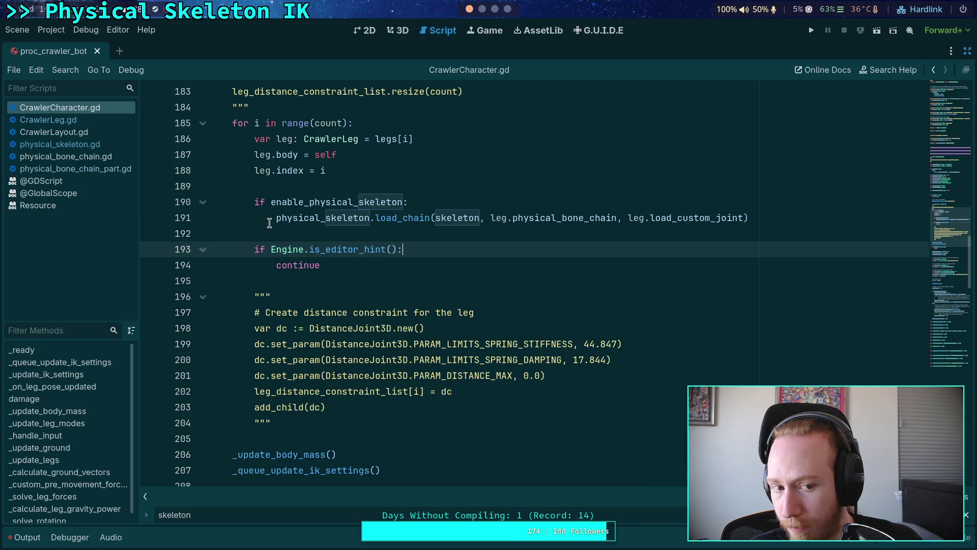
pyautogui.hotkey('alt', 'Left')
pyautogui.click(691, 330)
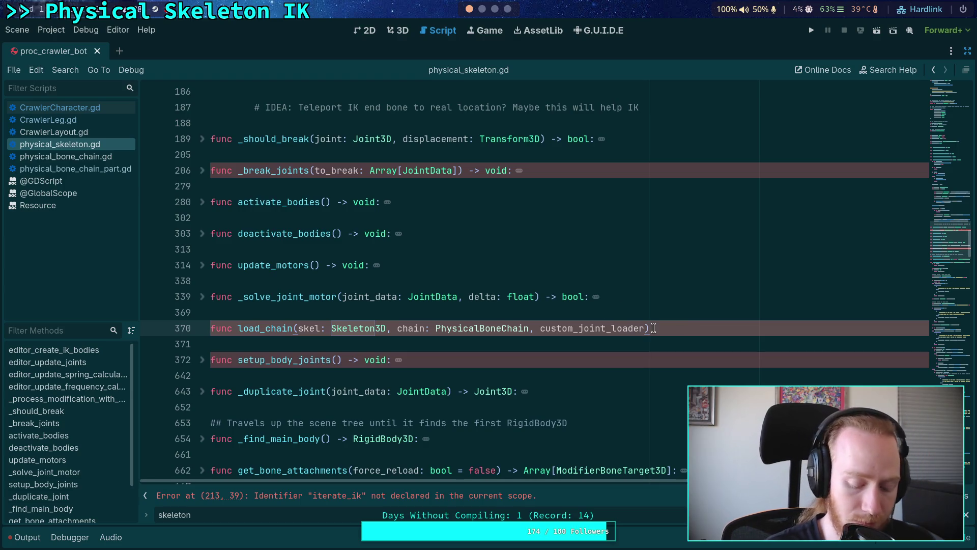
# Step: Finish load_chain with '-> void:' and a pass body, typing custom_joint_loader as Callable
pyautogui.write(' -> v')
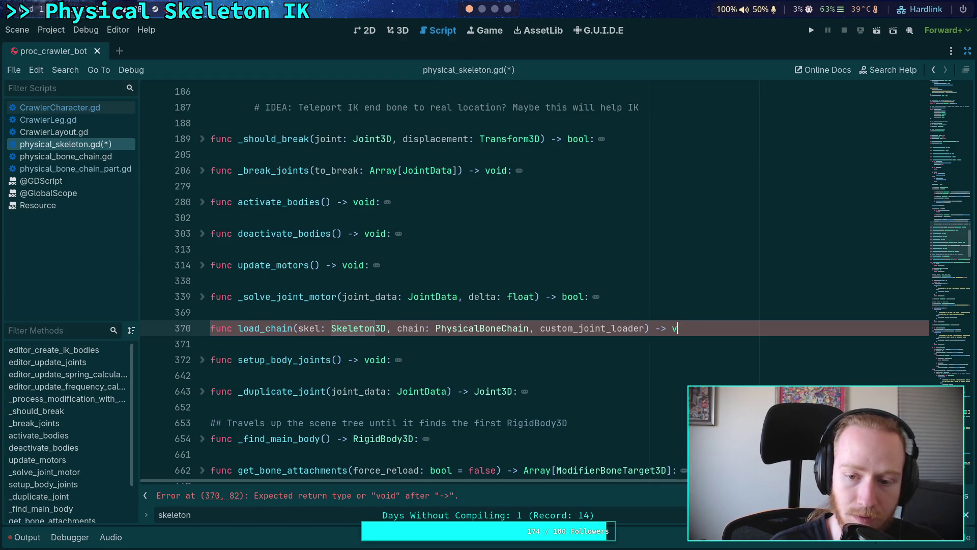
pyautogui.write('oid:')
pyautogui.press('Return')
pyautogui.write('pass')
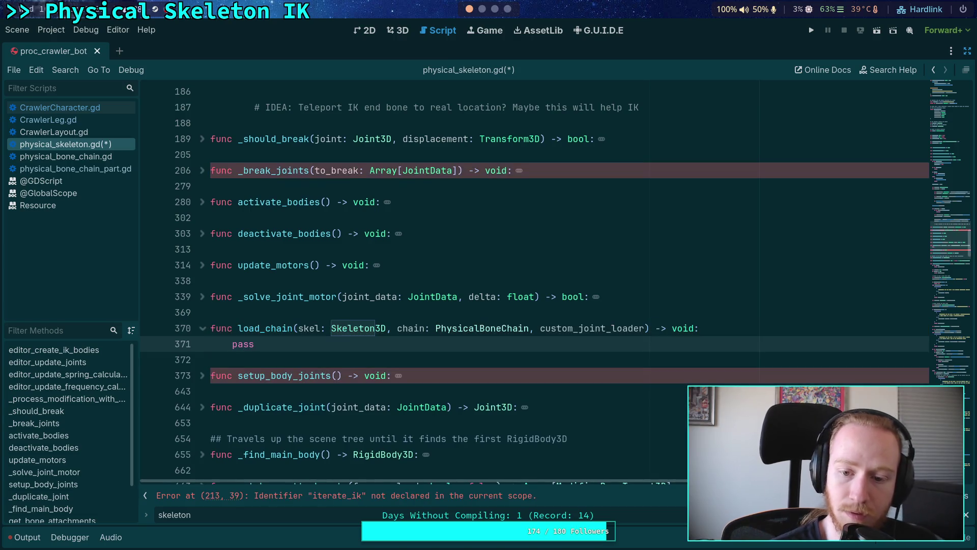
pyautogui.click(645, 328)
pyautogui.write(':')
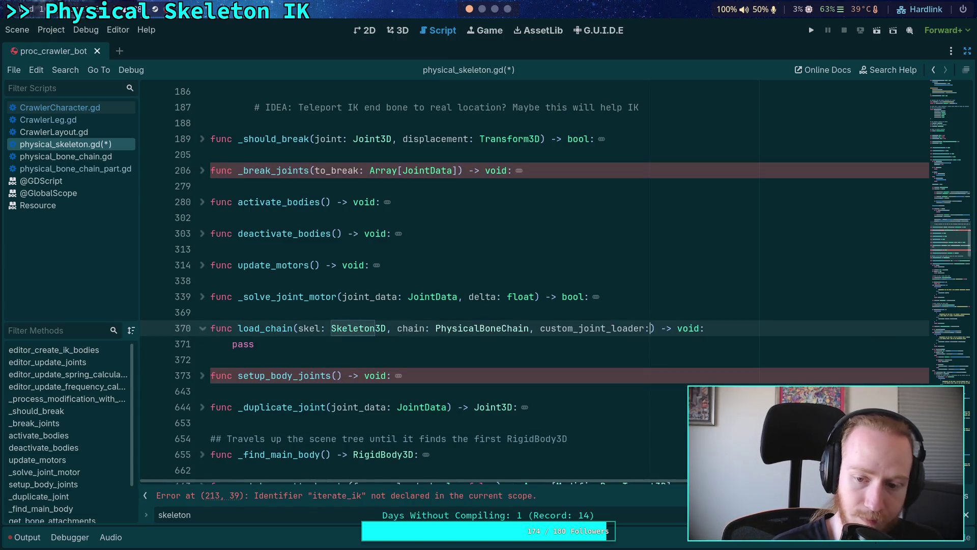
pyautogui.write(' Callable')
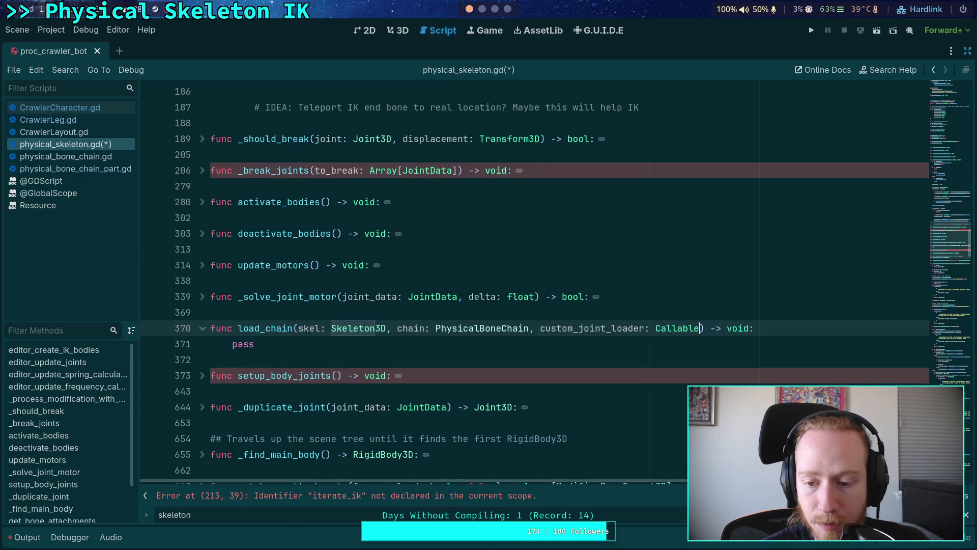
pyautogui.moveTo(681, 332)
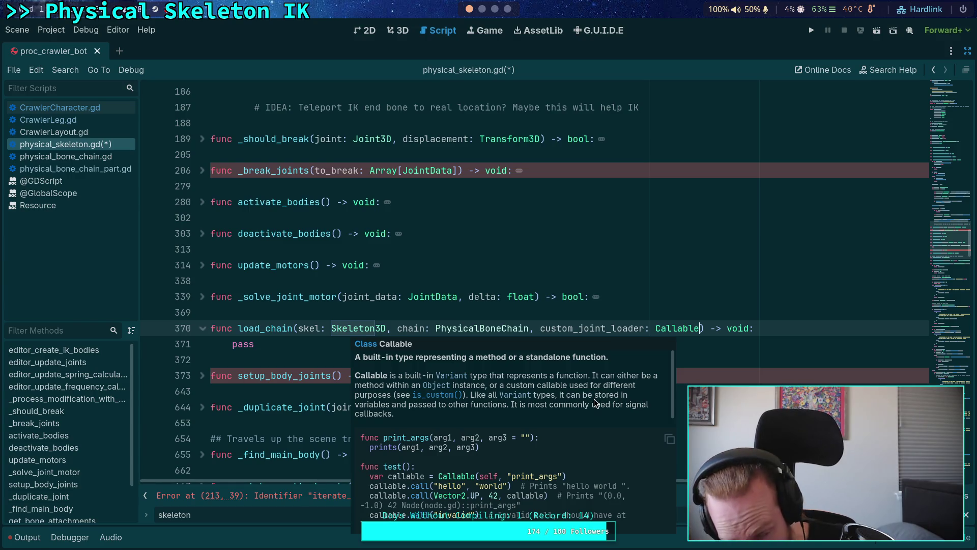
# Step: Scroll through the Callable documentation tooltip, then dismiss it
pyautogui.scroll(-5, 585, 402)
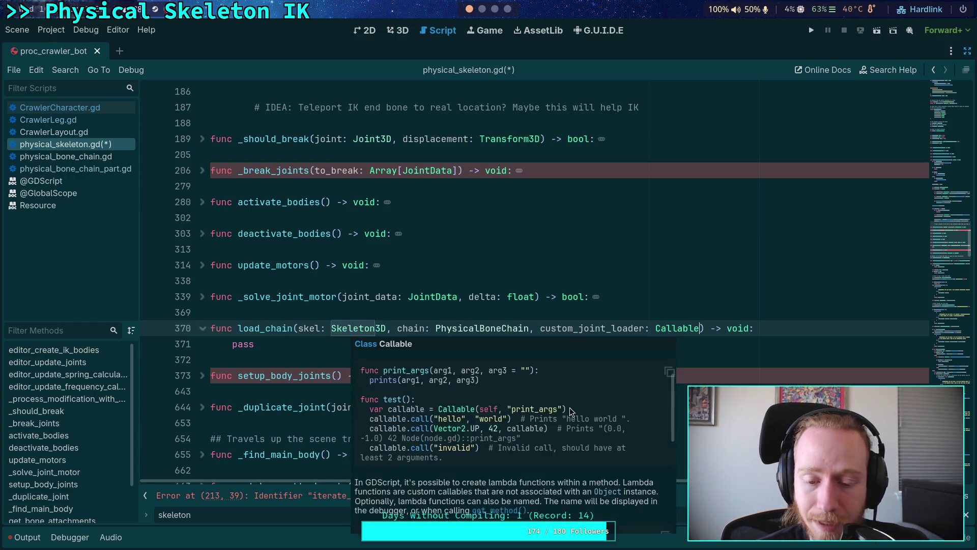
pyautogui.scroll(-5, 570, 412)
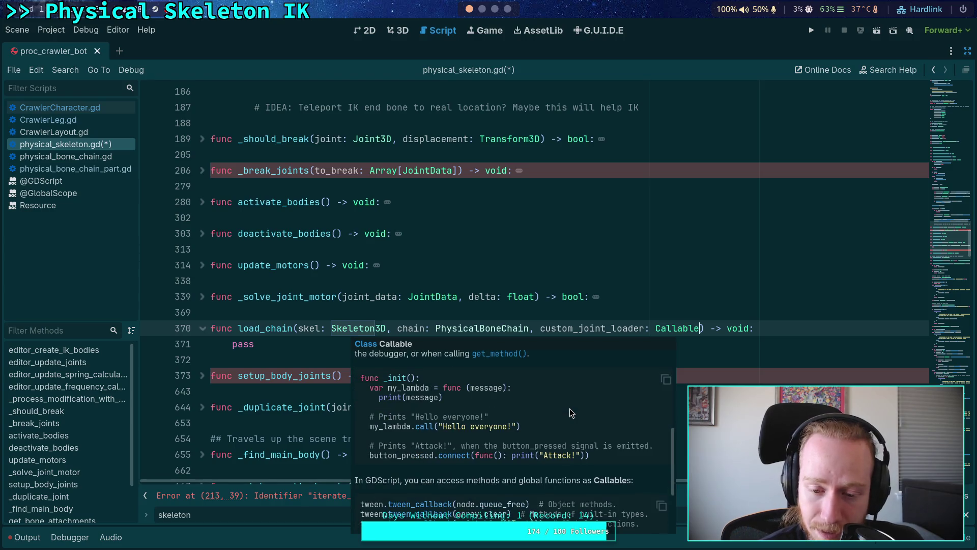
pyautogui.scroll(-2, 570, 412)
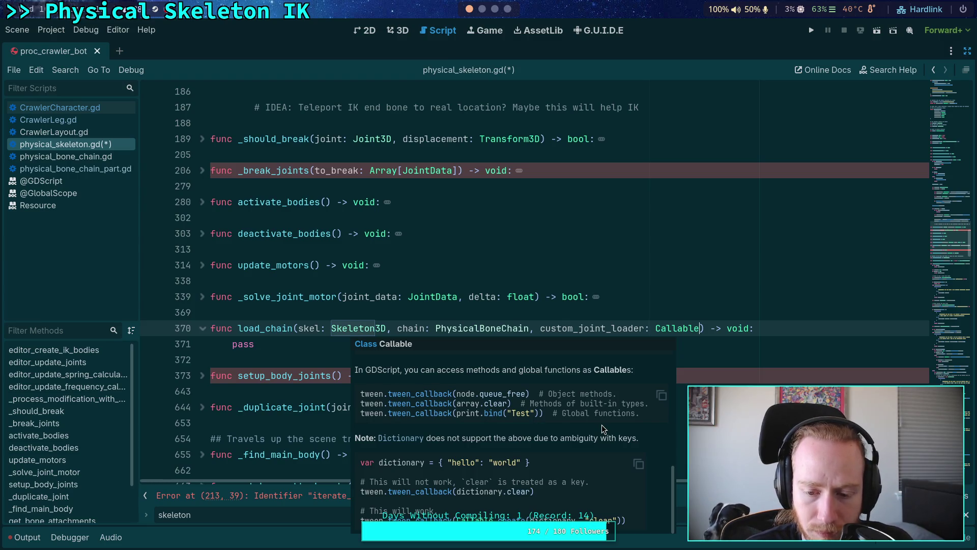
pyautogui.click(817, 334)
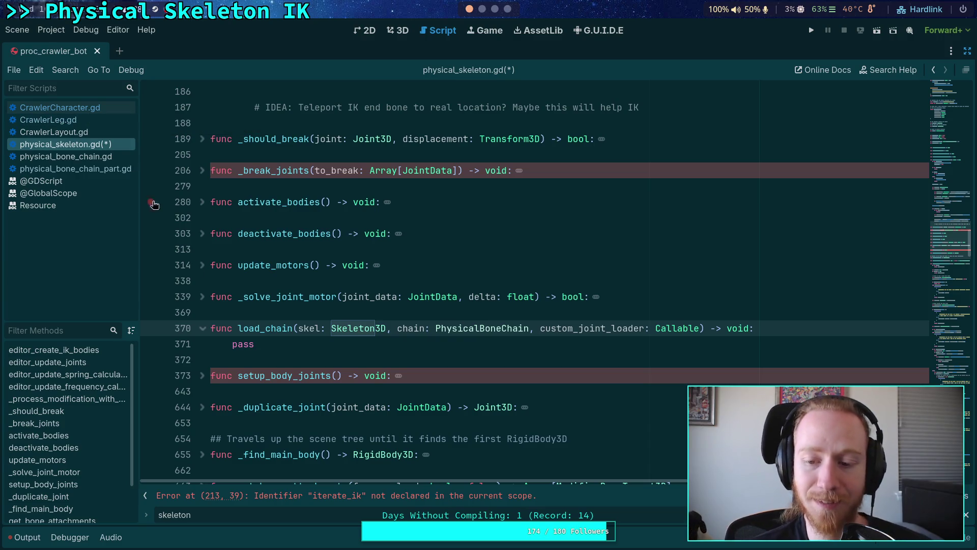
# Step: Look over load_chain in physical_skeleton.gd, then bring up CrawlerLeg.gd
pyautogui.press('Down')
pyautogui.scroll(2, 299, 315)
pyautogui.scroll(3, 300, 315)
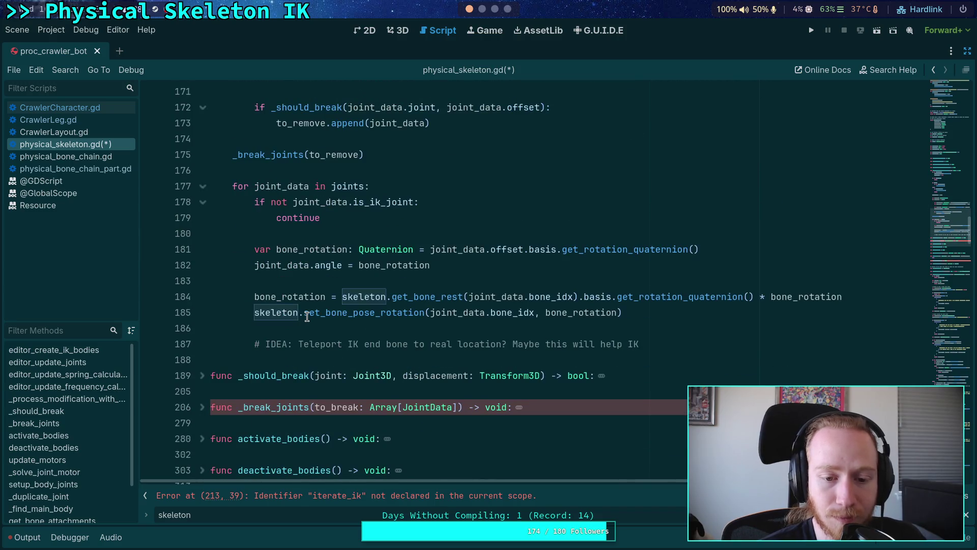
pyautogui.scroll(-8, 454, 402)
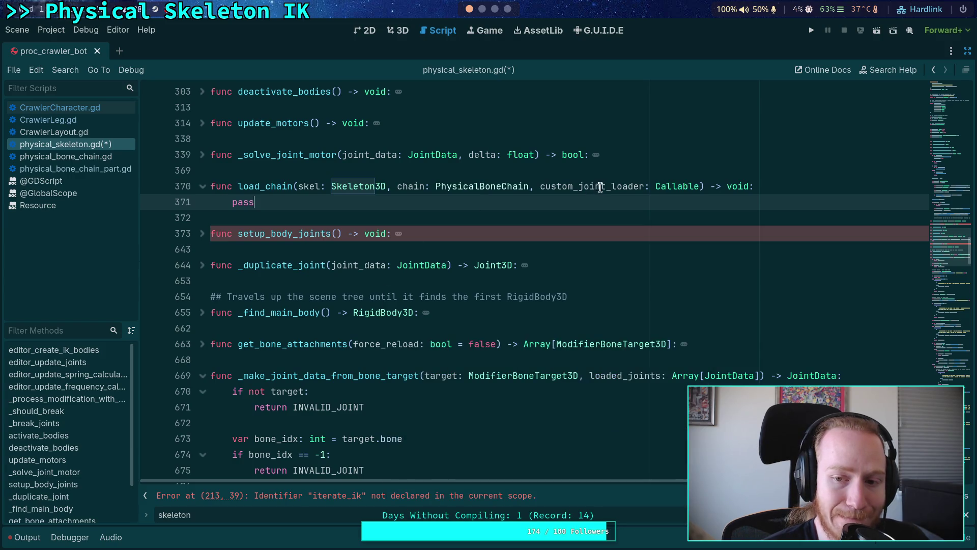
pyautogui.click(49, 119)
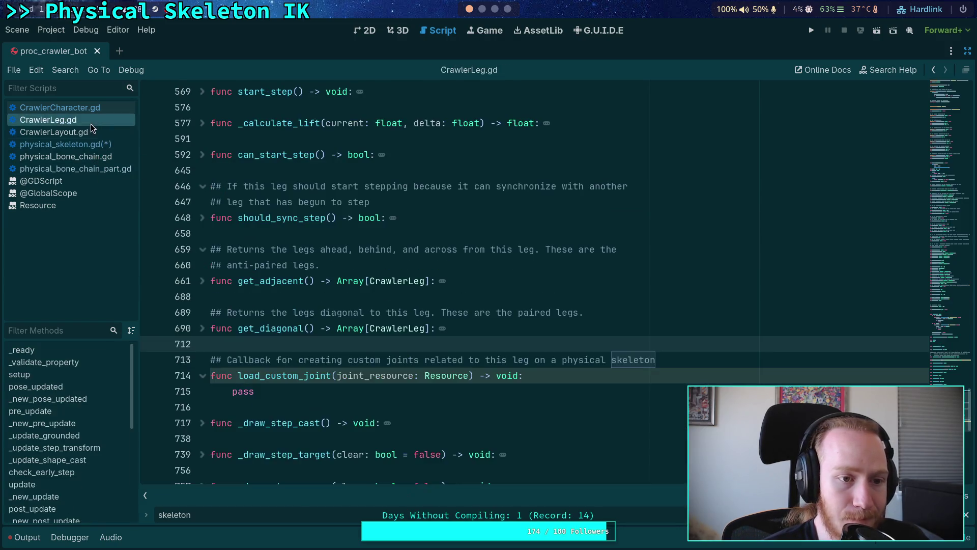
# Step: Make load_custom_joint return Array[Joint3D] with a 'return []' body, and save
pyautogui.doubleClick(504, 376)
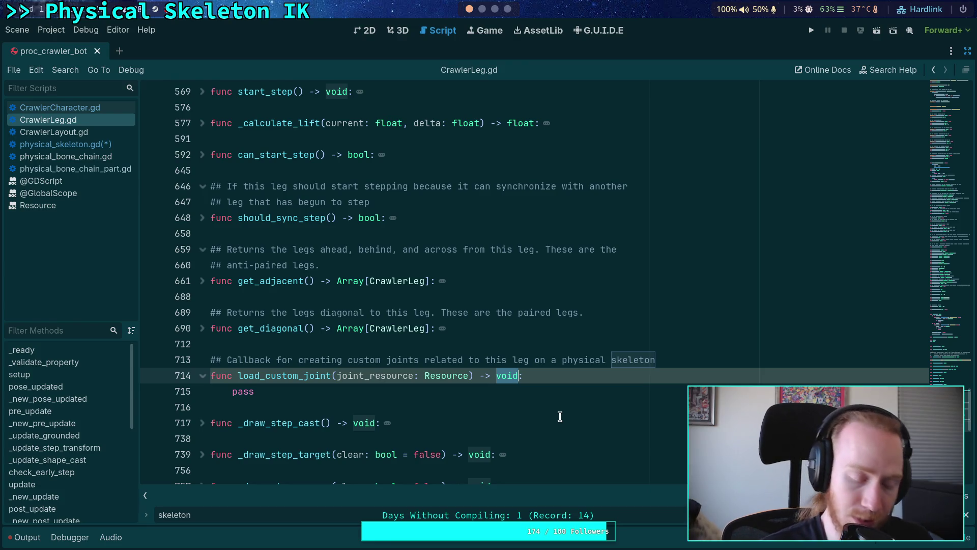
pyautogui.write('Array[Joint3')
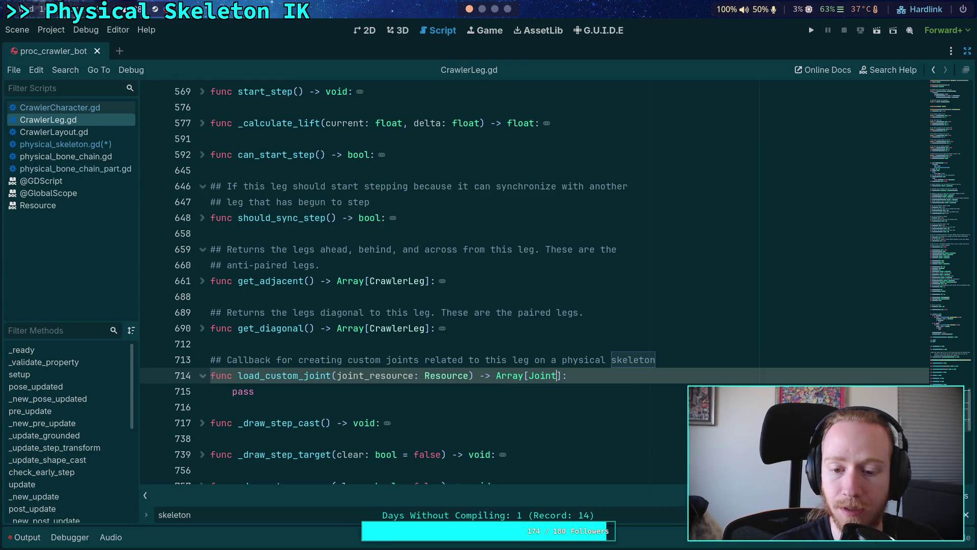
pyautogui.write('D')
pyautogui.click(583, 393)
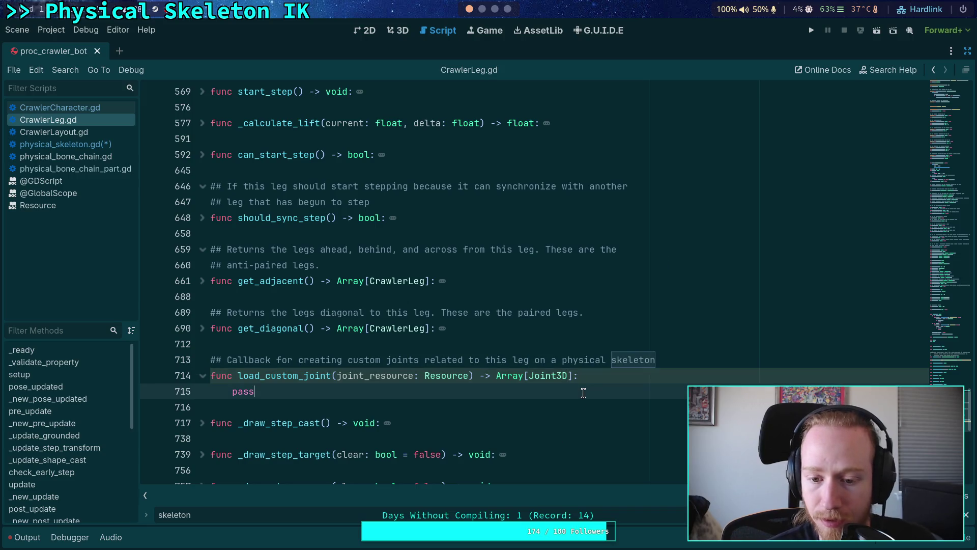
pyautogui.press('BackSpace')
pyautogui.press('BackSpace')
pyautogui.press('BackSpace')
pyautogui.write('return []')
pyautogui.hotkey('ctrl', 's')
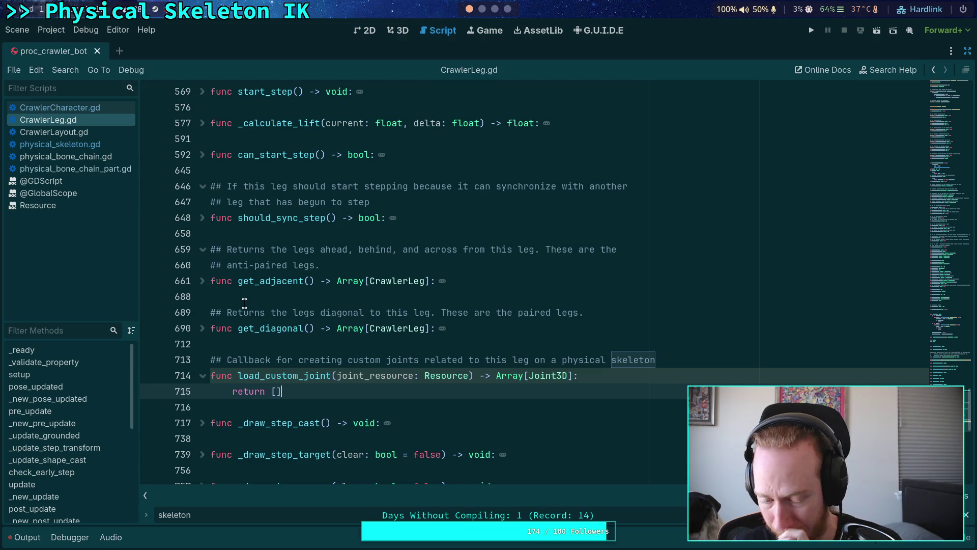
# Step: Change load_custom_joint to return Joint3D with 'return null', and save
pyautogui.moveTo(529, 379); pyautogui.dragTo(500, 379)
pyautogui.press('BackSpace')
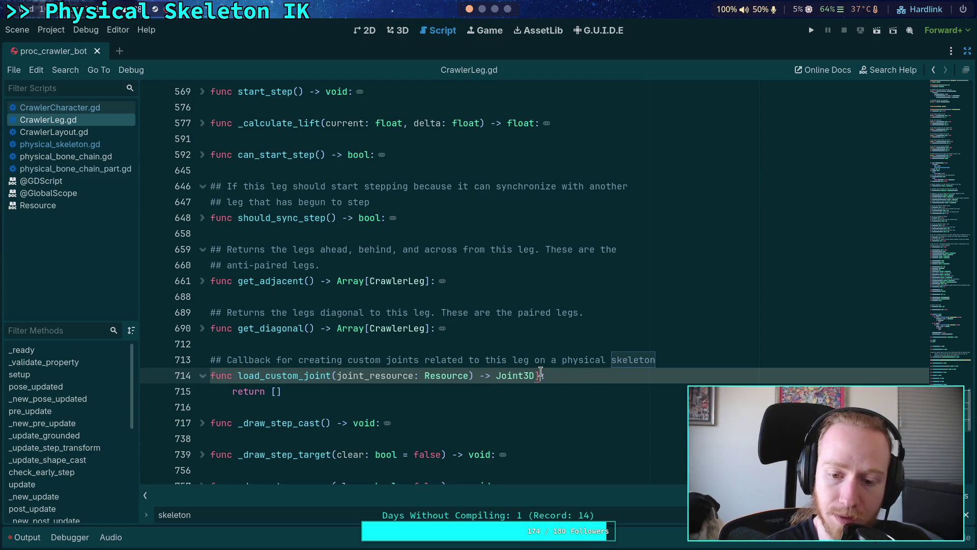
pyautogui.press('BackSpace')
pyautogui.press('Down')
pyautogui.press('BackSpace')
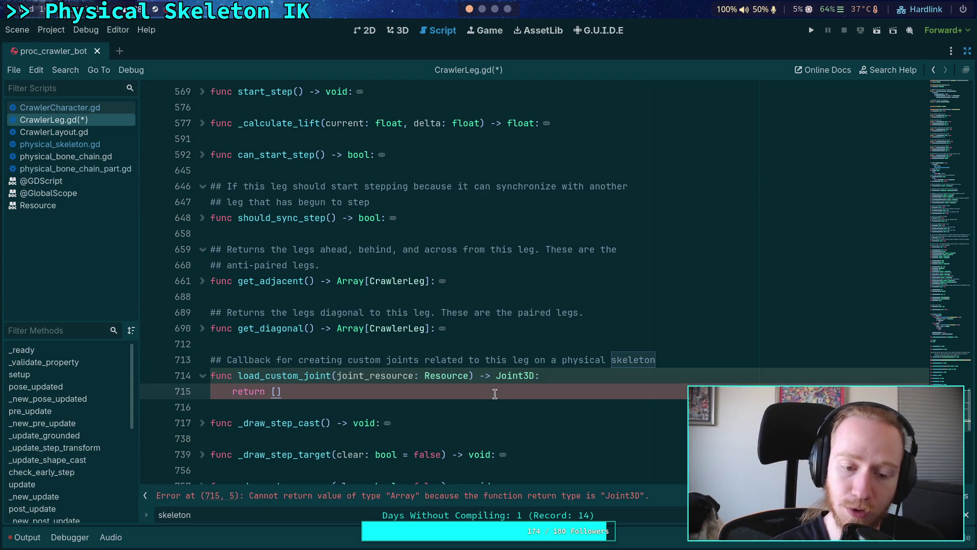
pyautogui.write('ull')
pyautogui.hotkey('ctrl', 's')
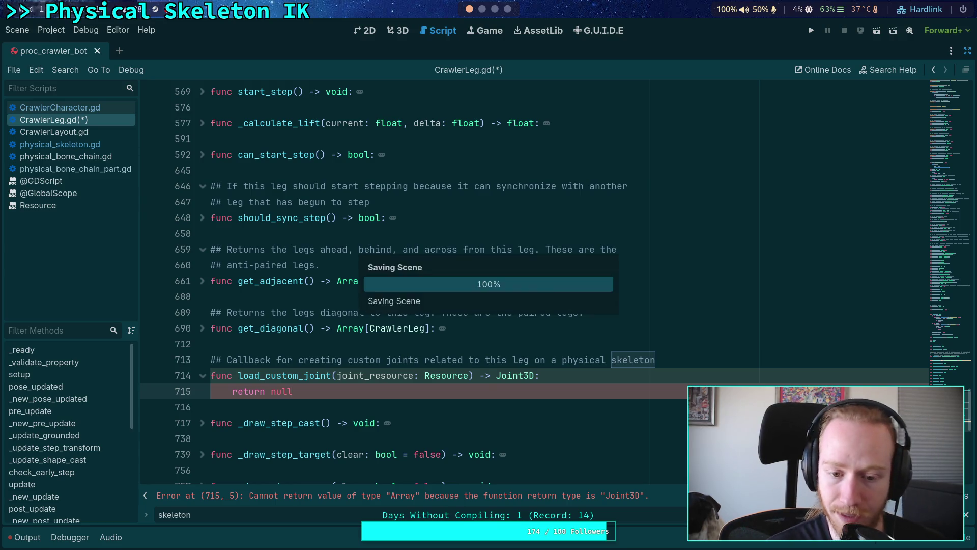
pyautogui.click(473, 407)
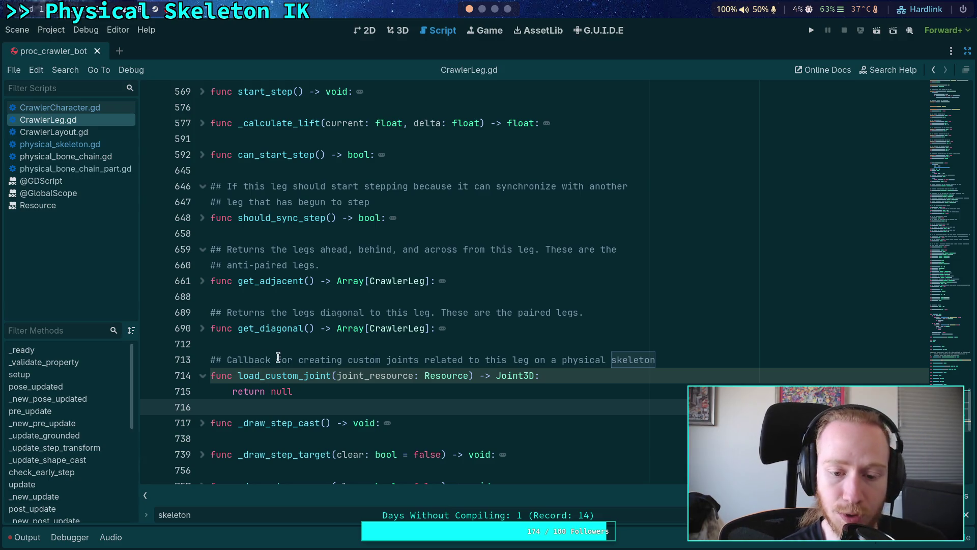
# Step: Change 'creating' to 'loading' in the callback doc comment and end it with a period
pyautogui.doubleClick(316, 362)
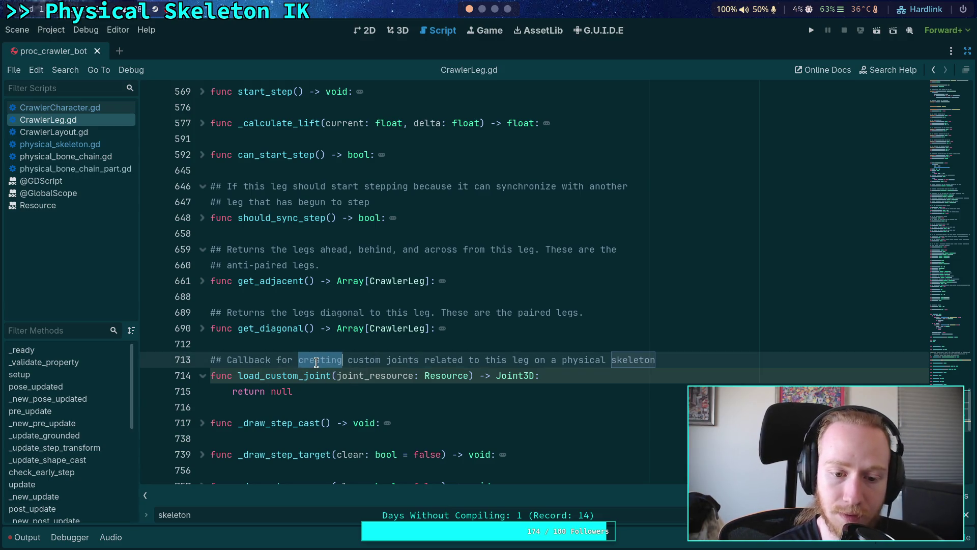
pyautogui.write('loading')
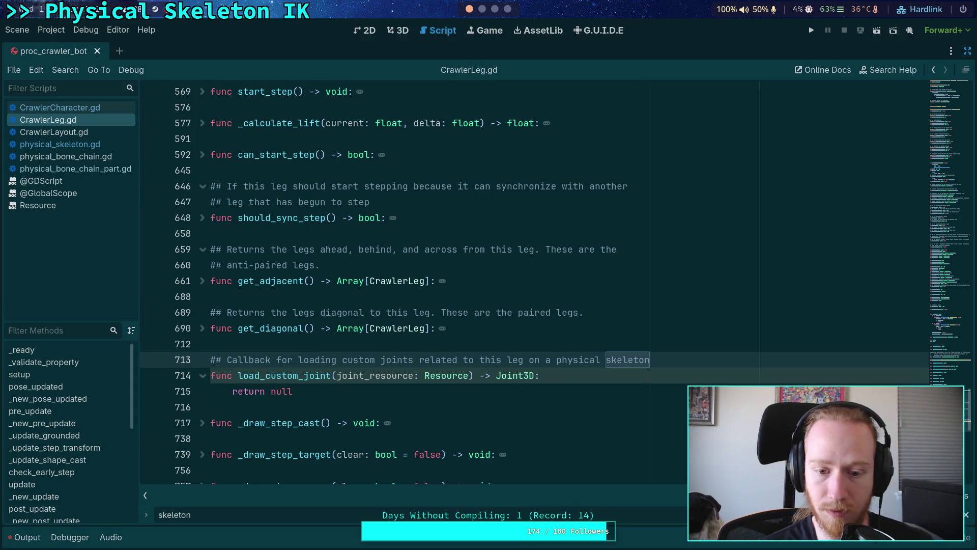
pyautogui.click(693, 362)
pyautogui.write('.')
# Step: Add a doc line 'Returning null will be treated as an error by physical skeleton.' and save
pyautogui.press('Return')
pyautogui.write('## It is an error to ')
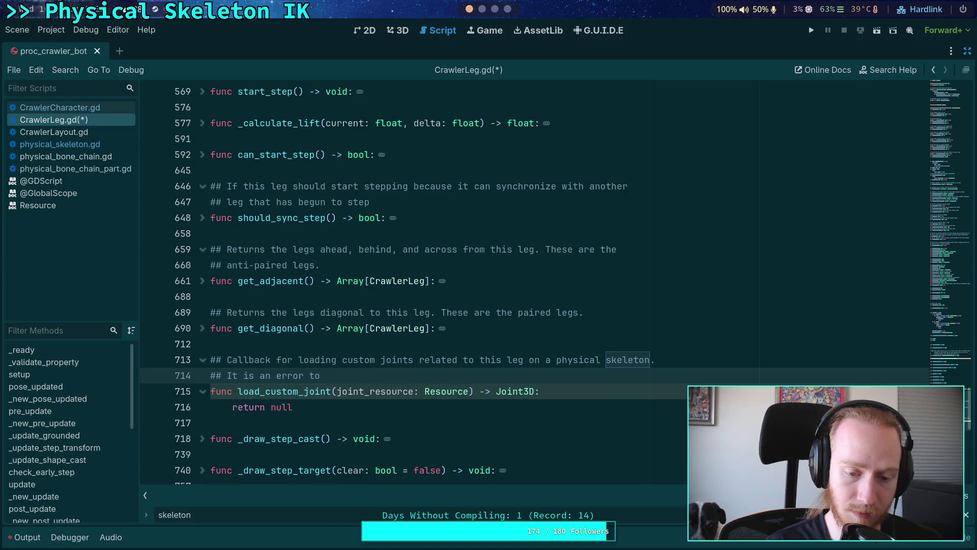
pyautogui.write('rut')
pyautogui.press('BackSpace')
pyautogui.write('eturn null, the ')
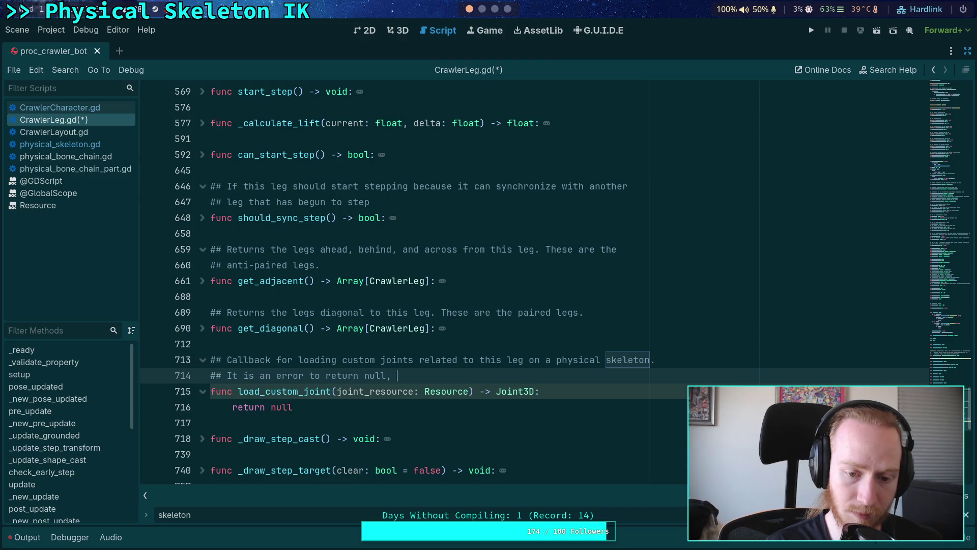
pyautogui.write('physic')
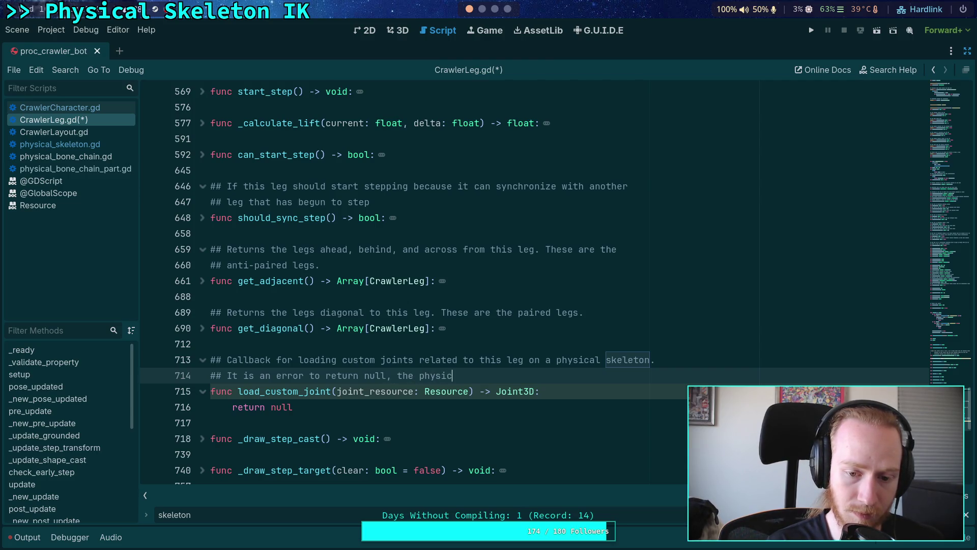
pyautogui.press('BackSpace')
pyautogui.press('BackSpace')
pyautogui.press('BackSpace')
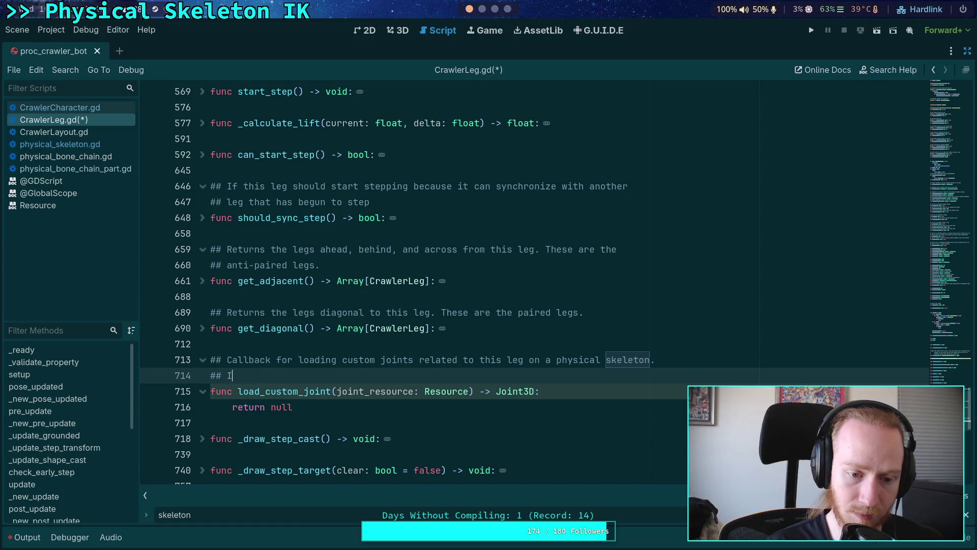
pyautogui.write('Returning nul')
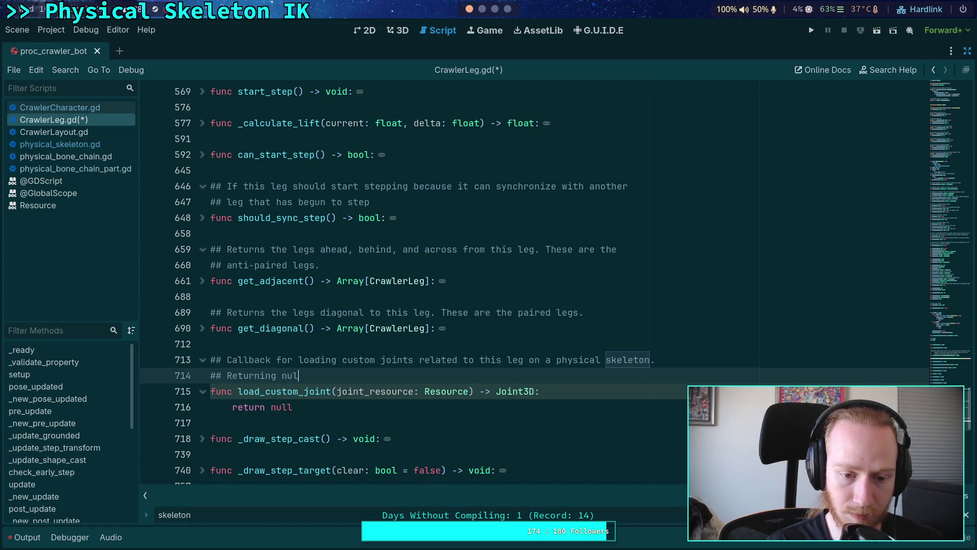
pyautogui.write('l will ')
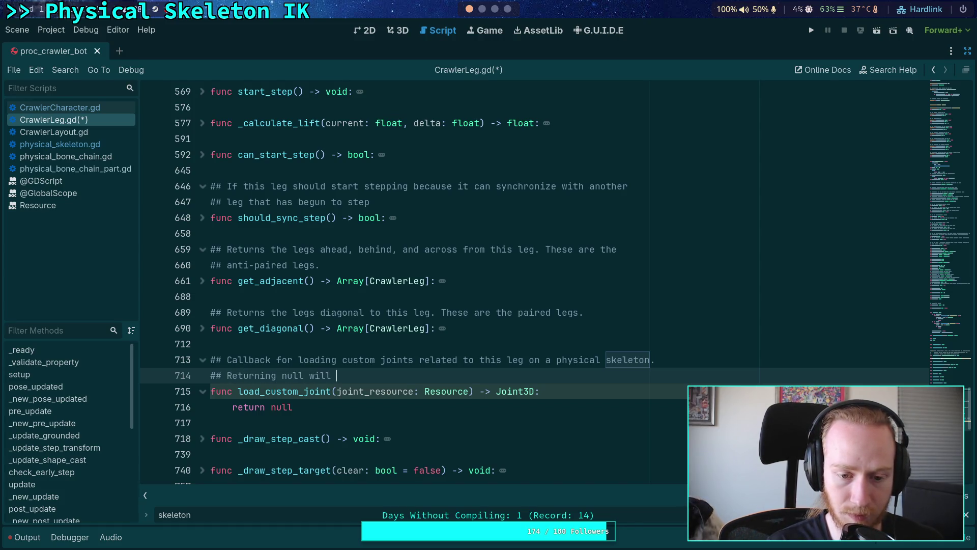
pyautogui.write('be treated as an error by P')
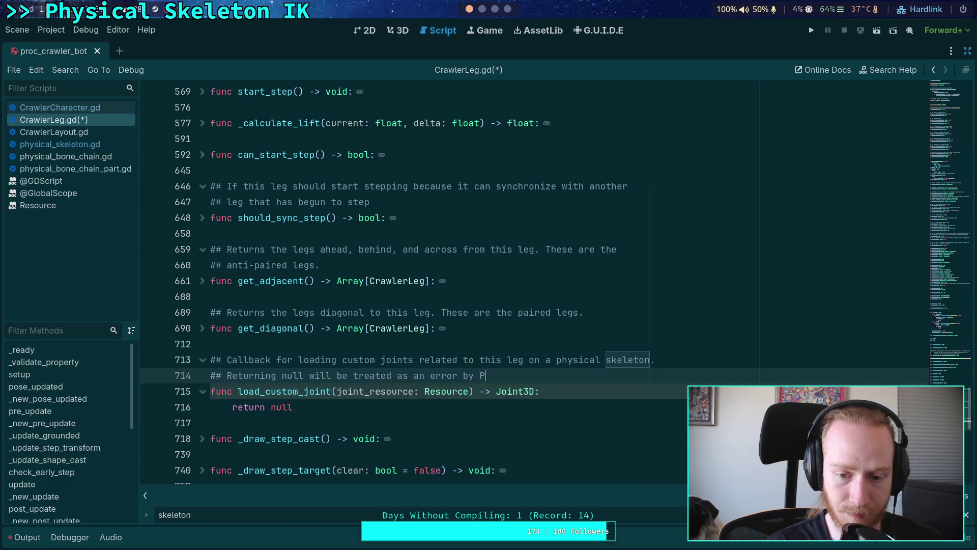
pyautogui.press('BackSpace')
pyautogui.write('physical s')
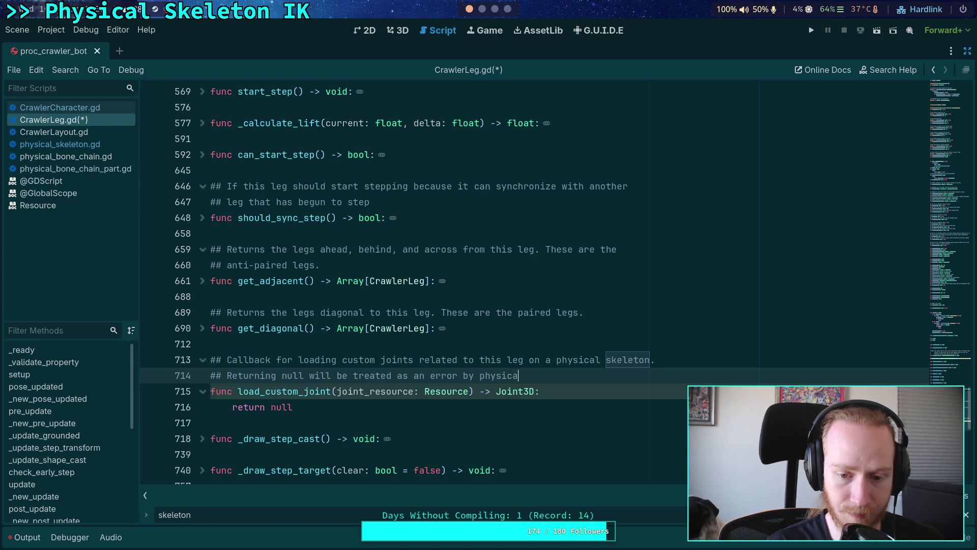
pyautogui.write('keleton.')
pyautogui.hotkey('ctrl', 's')
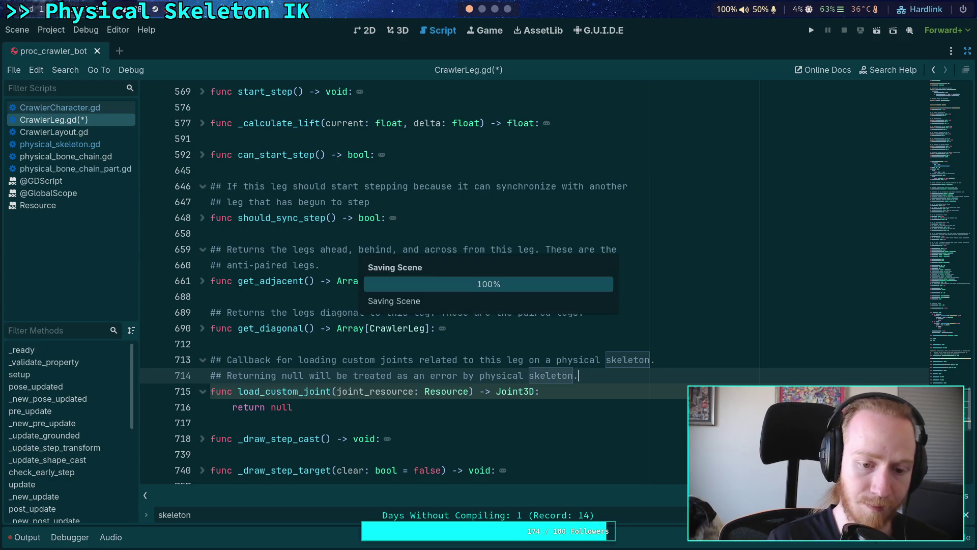
# Step: Reword it to 'Returning null will be interpretted as a load error.' and save
pyautogui.click(461, 375)
pyautogui.hotkey('ctrl', 'shift', 'Right')
pyautogui.hotkey('ctrl', 'shift', 'Right')
pyautogui.hotkey('ctrl', 'shift', 'Right')
pyautogui.press('Delete')
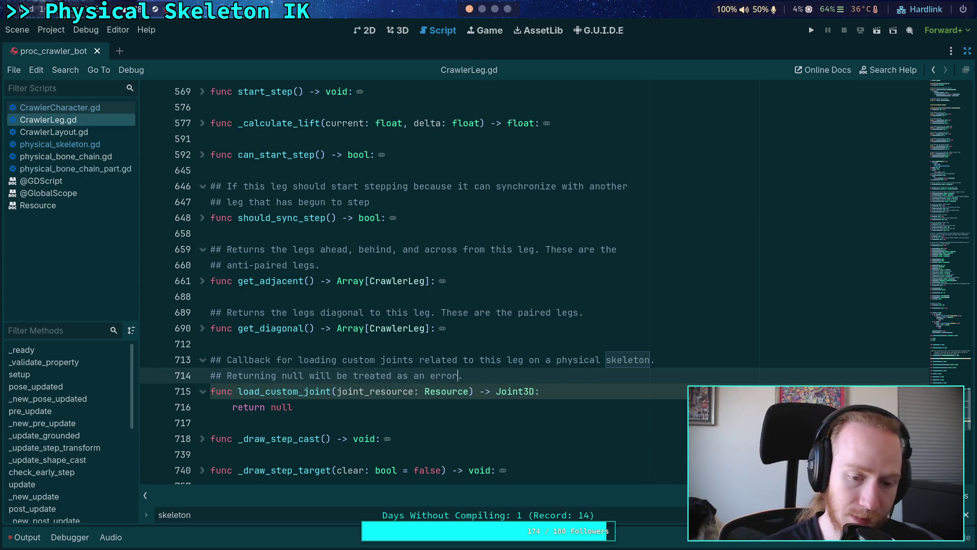
pyautogui.write('.')
pyautogui.click(451, 342)
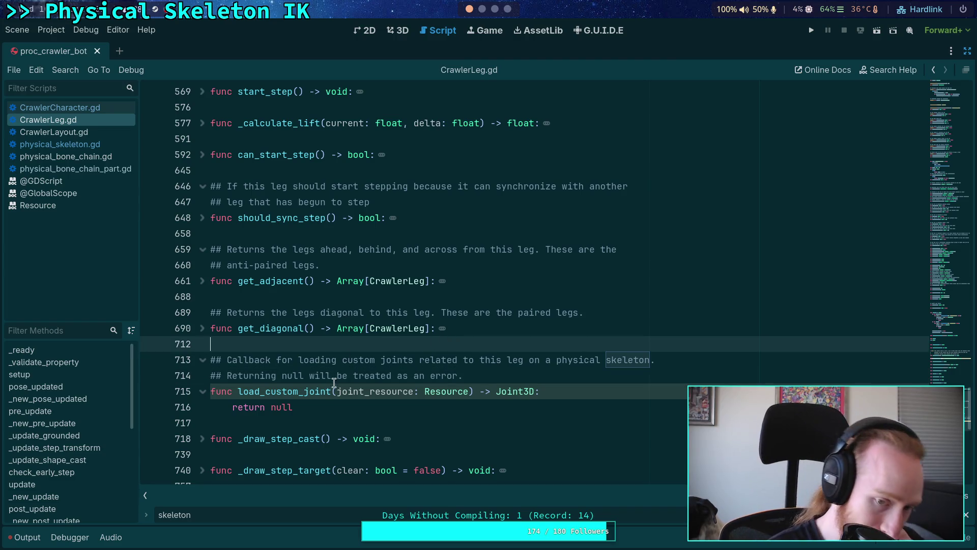
pyautogui.doubleClick(370, 377)
pyautogui.write('interpretted')
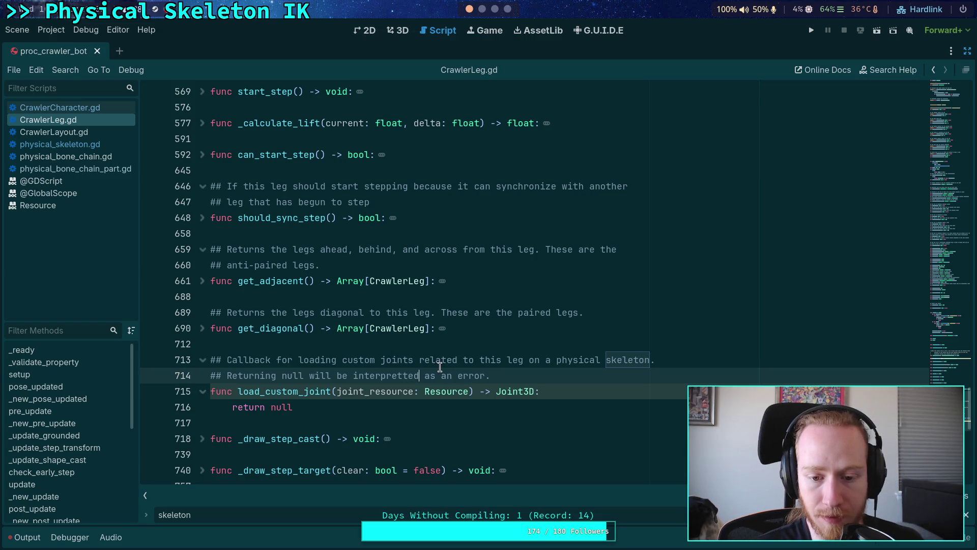
pyautogui.click(452, 376)
pyautogui.press('BackSpace')
pyautogui.write('loadi')
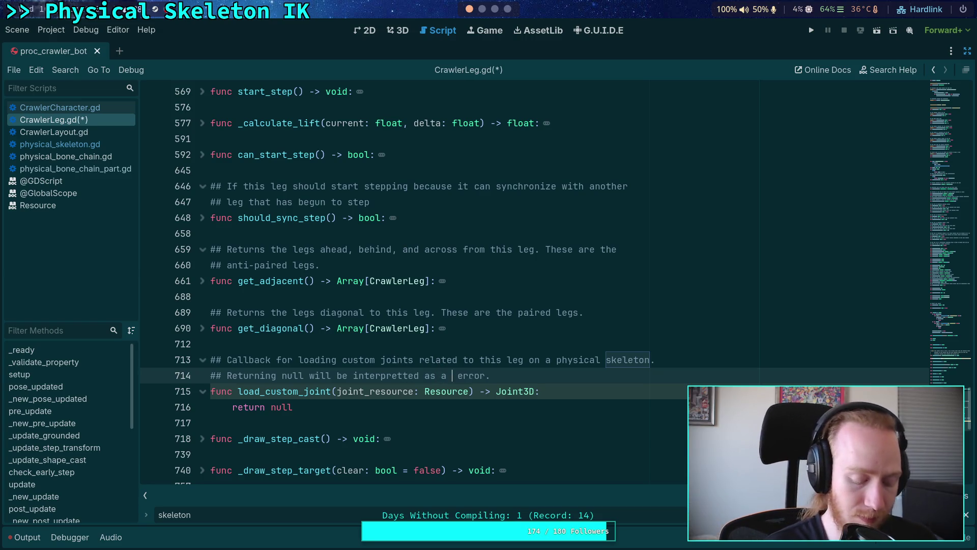
pyautogui.press('BackSpace')
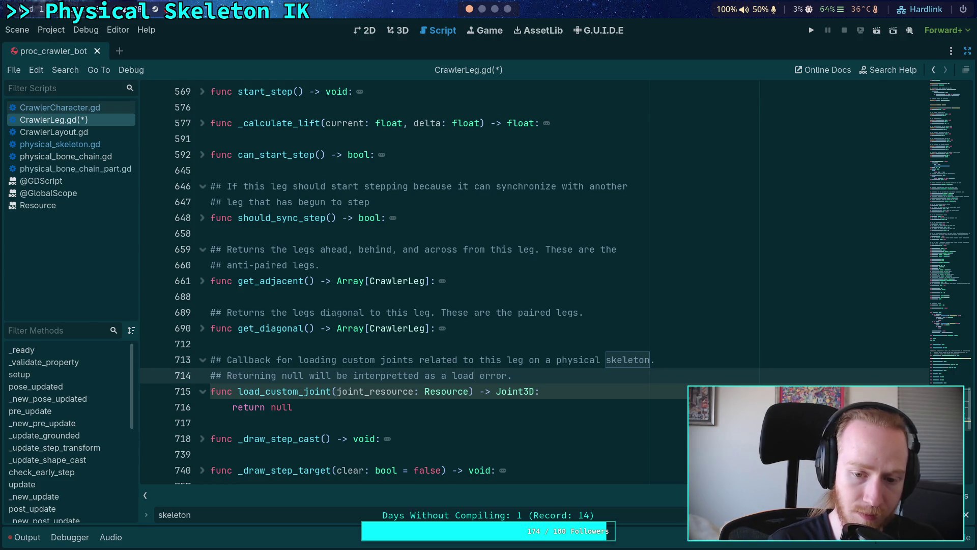
pyautogui.hotkey('ctrl', 's')
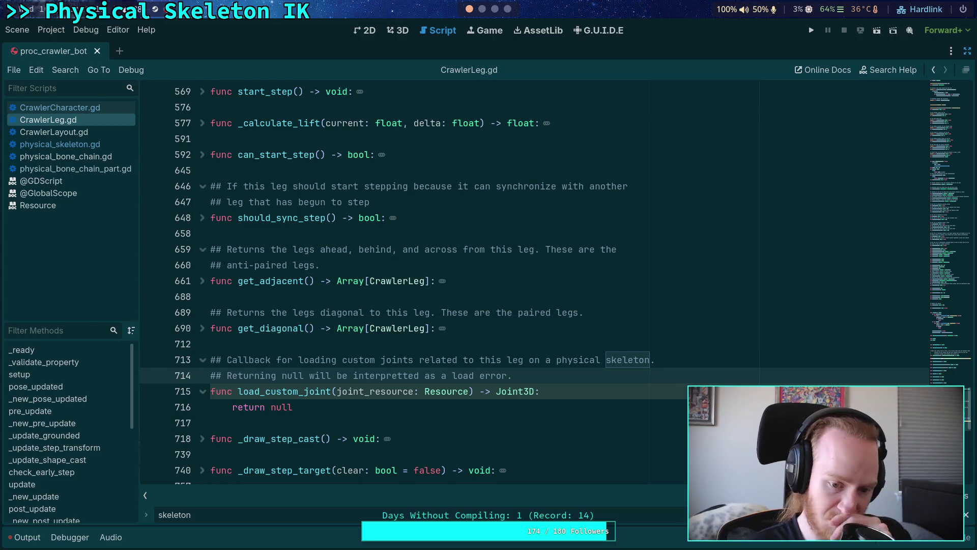
pyautogui.click(451, 346)
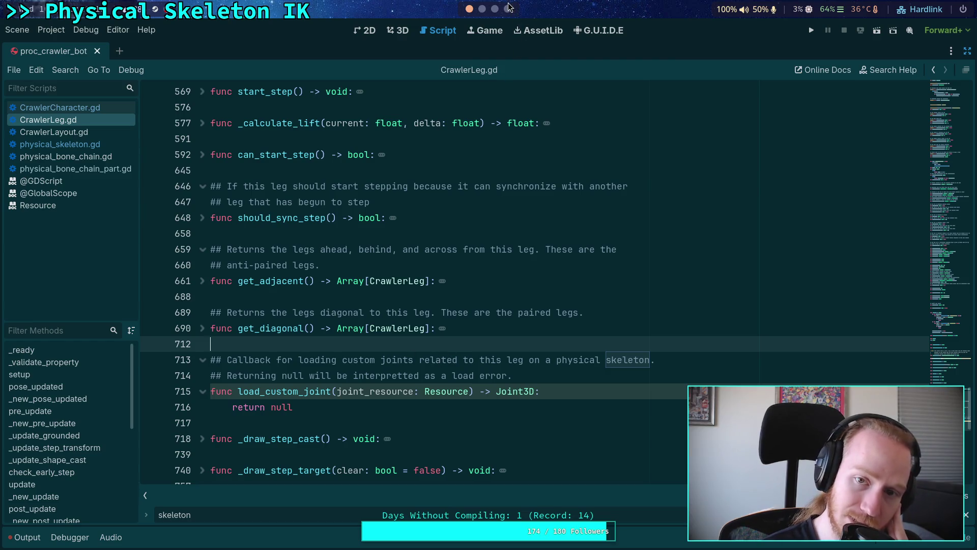
pyautogui.click(508, 9)
# Step: Search the web for 'interpretted' in a new tab and open the Merriam-Webster result
pyautogui.click(14, 315)
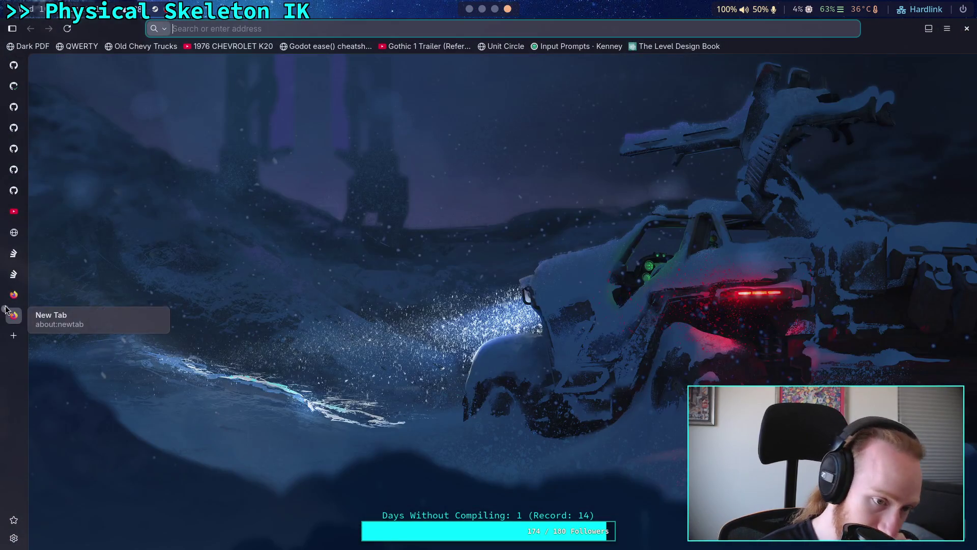
pyautogui.hotkey('ctrl', 'w')
pyautogui.write('in')
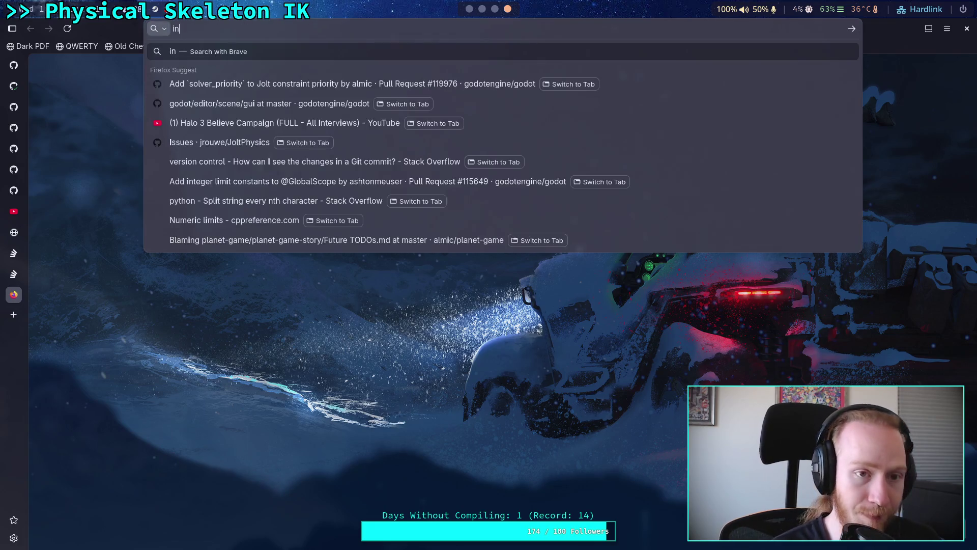
pyautogui.write('terpretted')
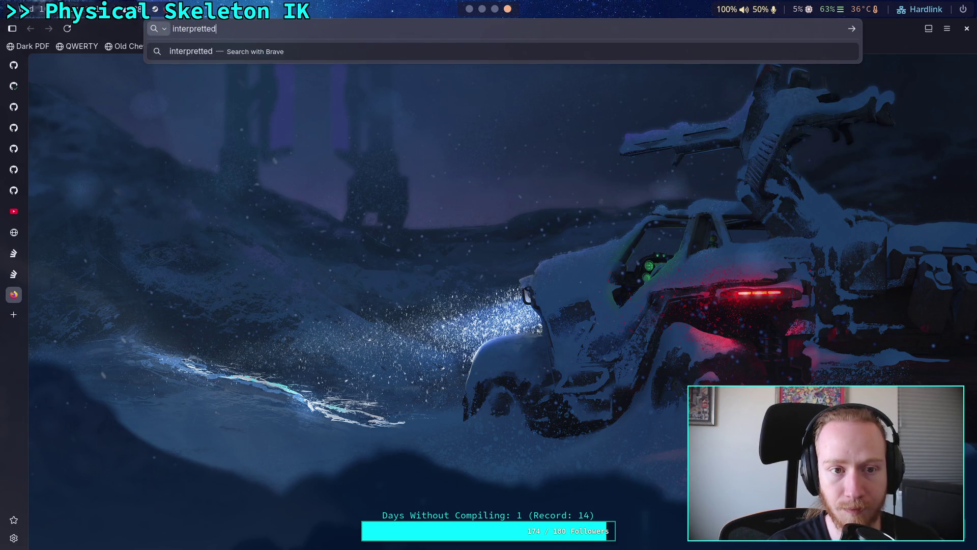
pyautogui.press('Return')
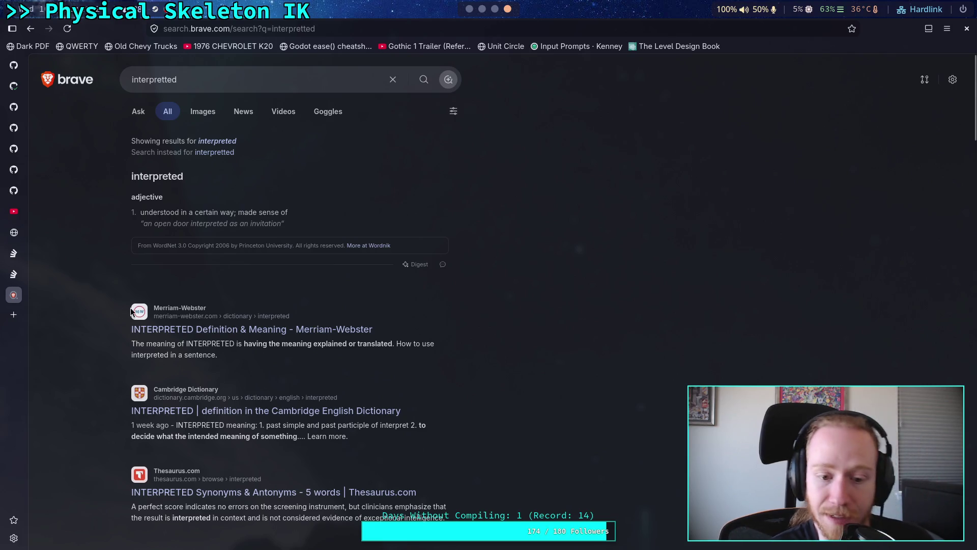
pyautogui.click(221, 328)
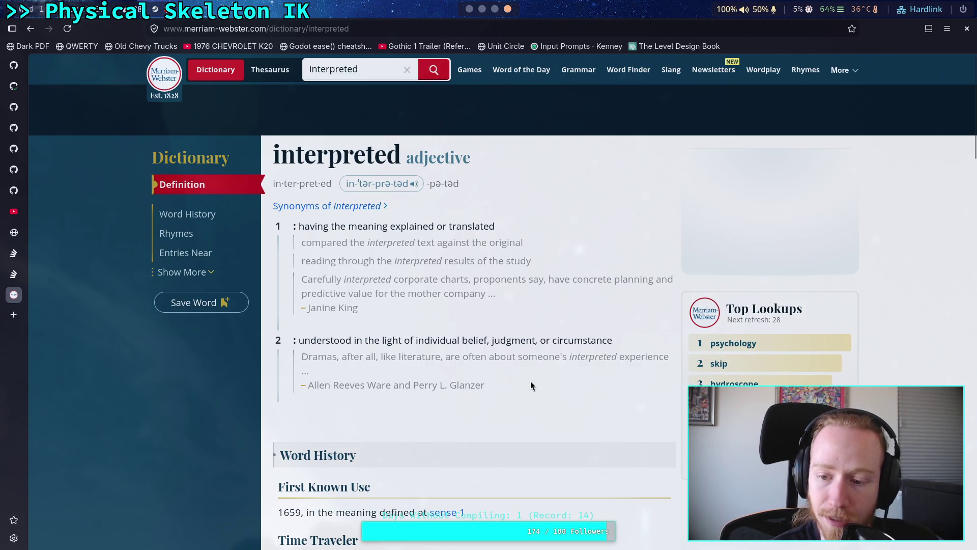
# Step: Read the Merriam-Webster entry for 'interpreted', close the tab and return to Godot
pyautogui.scroll(-2, 551, 387)
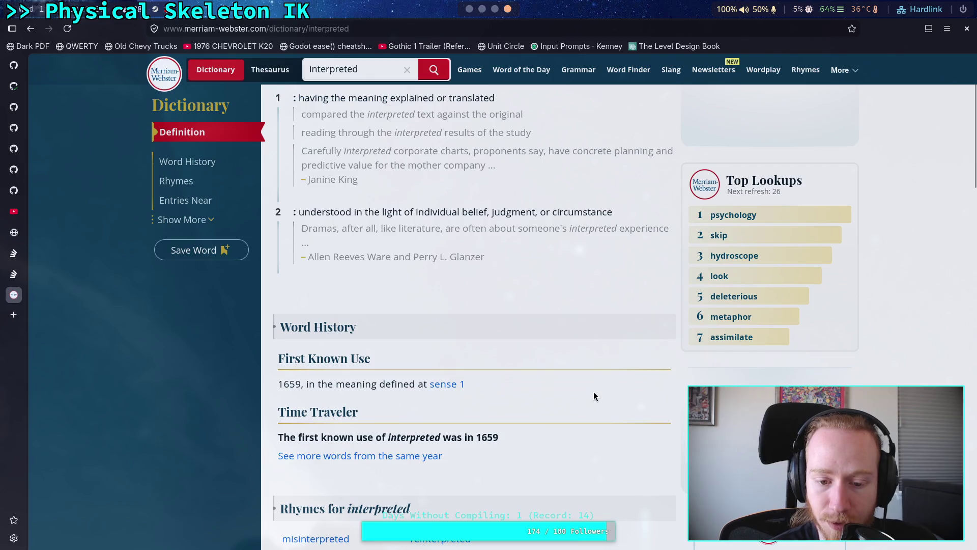
pyautogui.scroll(-4, 600, 385)
pyautogui.scroll(6, 600, 385)
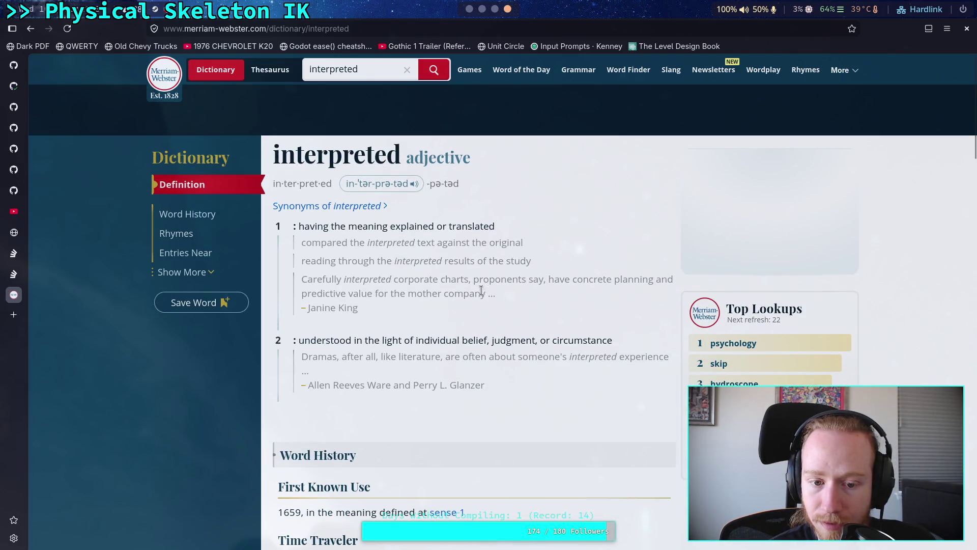
pyautogui.scroll(-5, 448, 308)
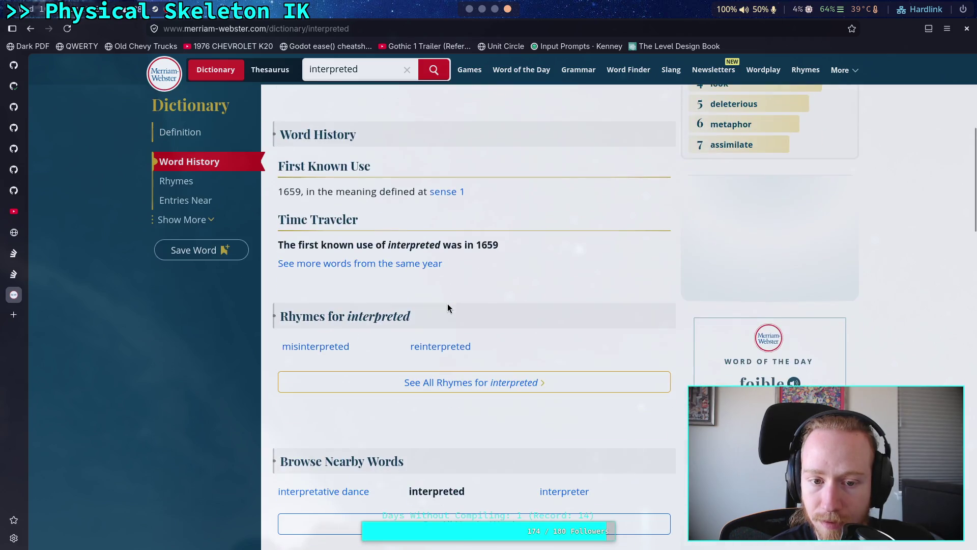
pyautogui.scroll(-4, 447, 308)
pyautogui.scroll(-6, 472, 320)
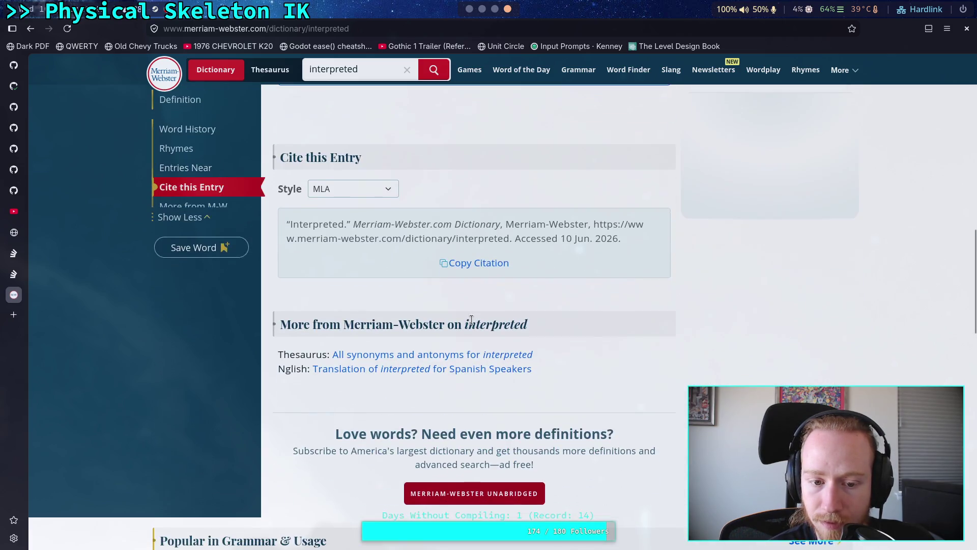
pyautogui.scroll(3, 472, 319)
pyautogui.scroll(10, 472, 320)
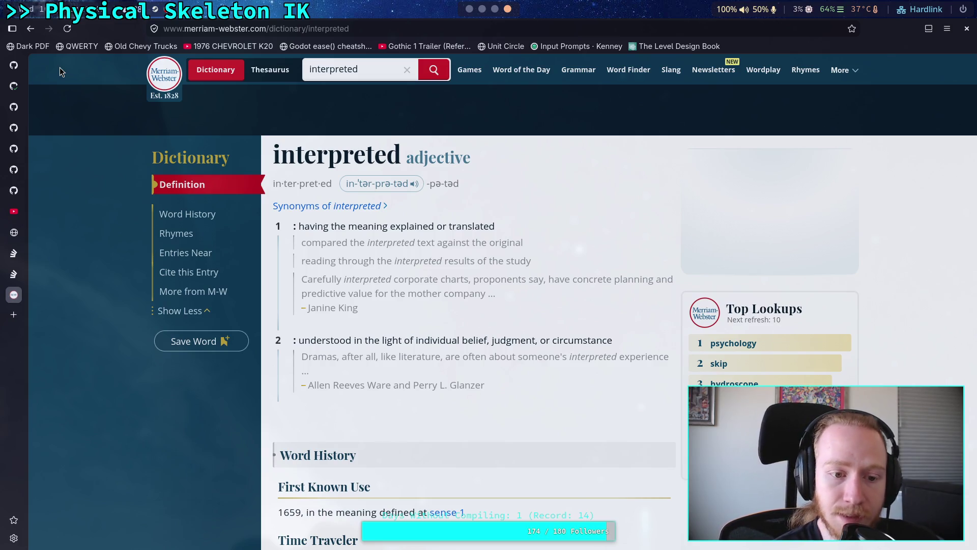
pyautogui.hotkey('alt', 'Left')
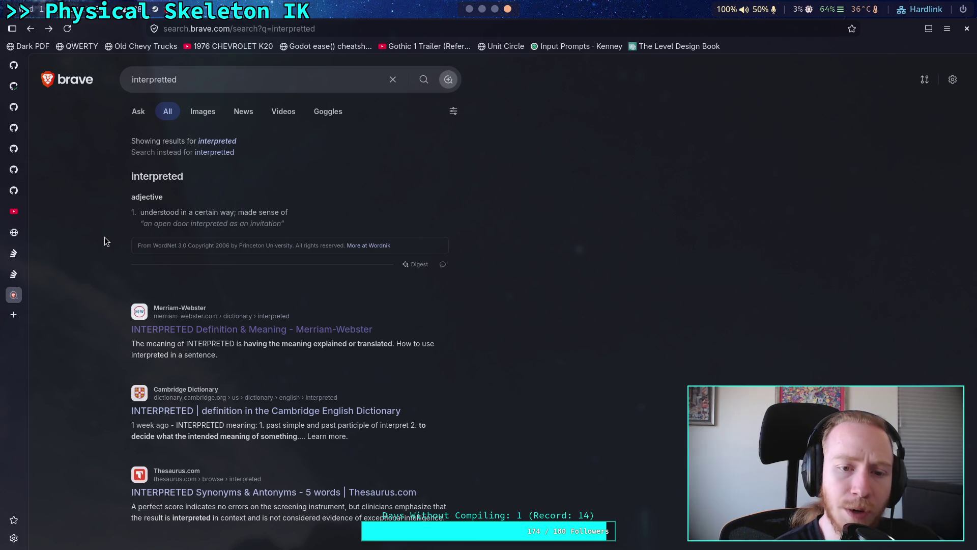
pyautogui.scroll(-4, 105, 237)
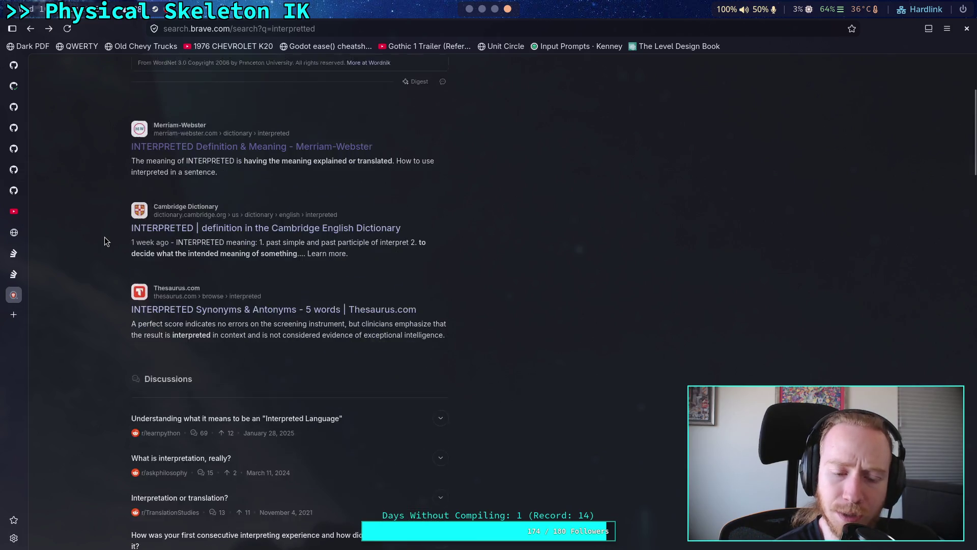
pyautogui.click(5, 288)
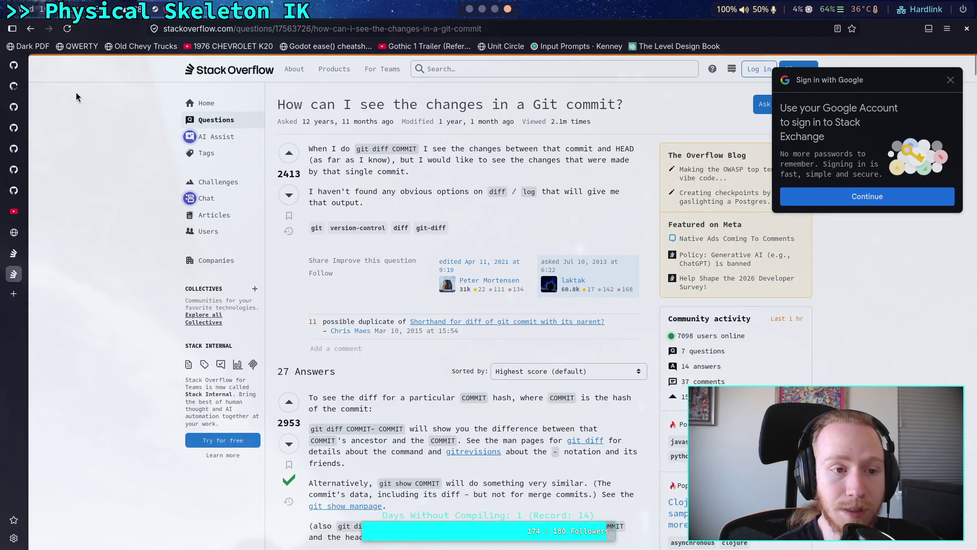
pyautogui.click(14, 85)
pyautogui.click(469, 8)
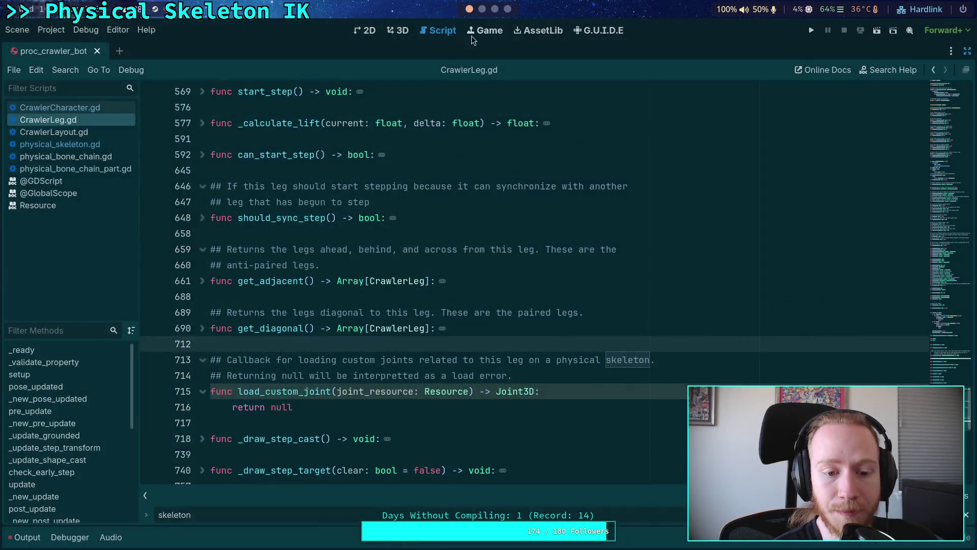
# Step: Save CrawlerLeg.gd with load_custom_joint still returning null, then switch to physical_skeleton.gd
pyautogui.press('Down')
pyautogui.press('Down')
pyautogui.press('Down')
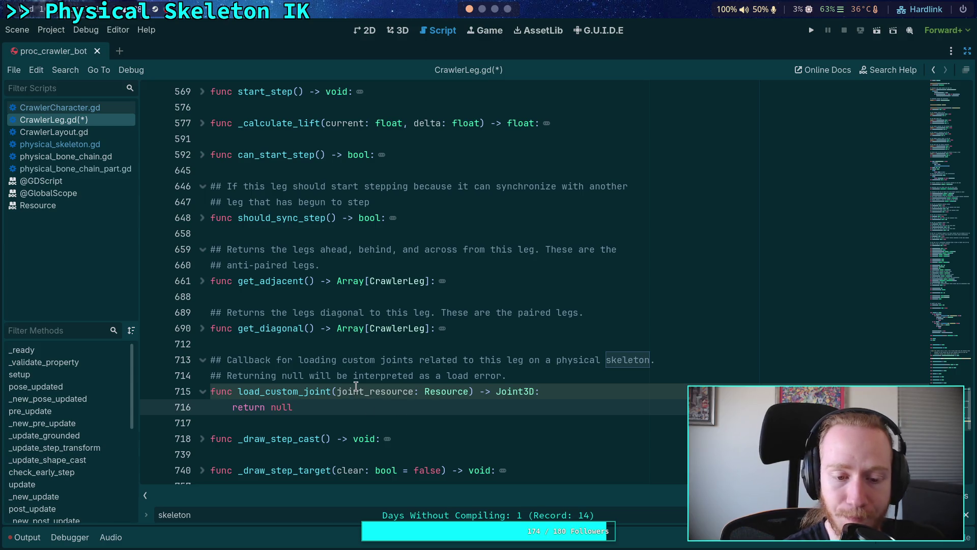
pyautogui.hotkey('ctrl', 's')
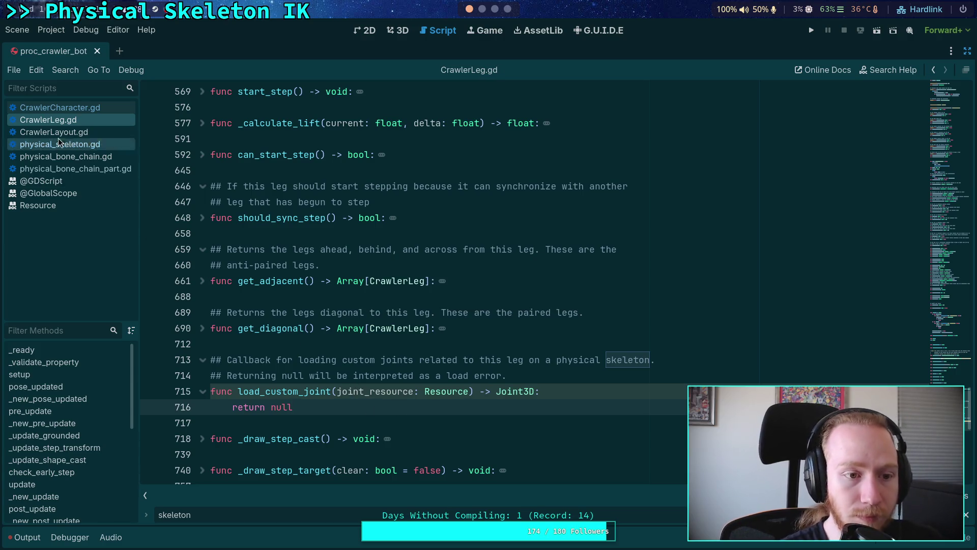
pyautogui.click(76, 145)
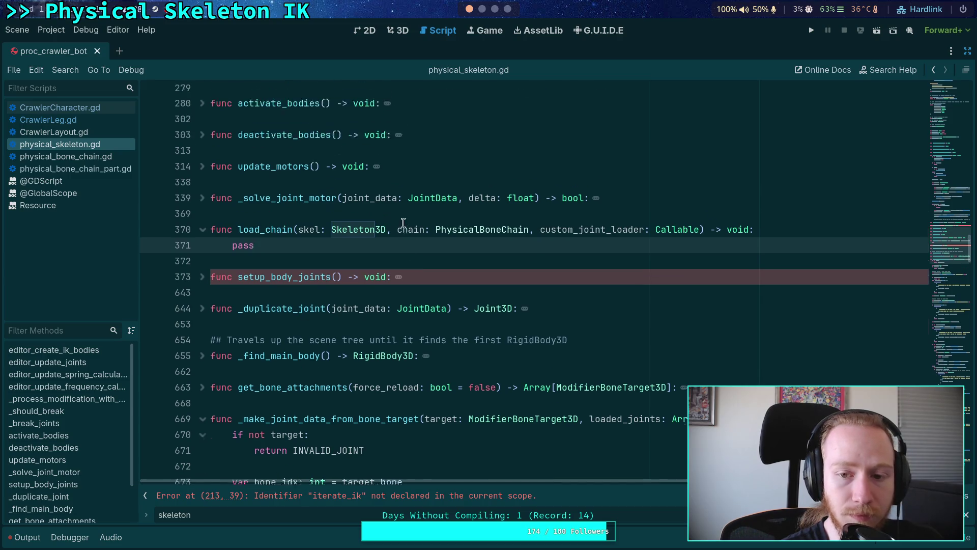
# Step: Below load_chain, start a build_chain function with a skel: Skeleton3D parameter
pyautogui.scroll(2, 278, 311)
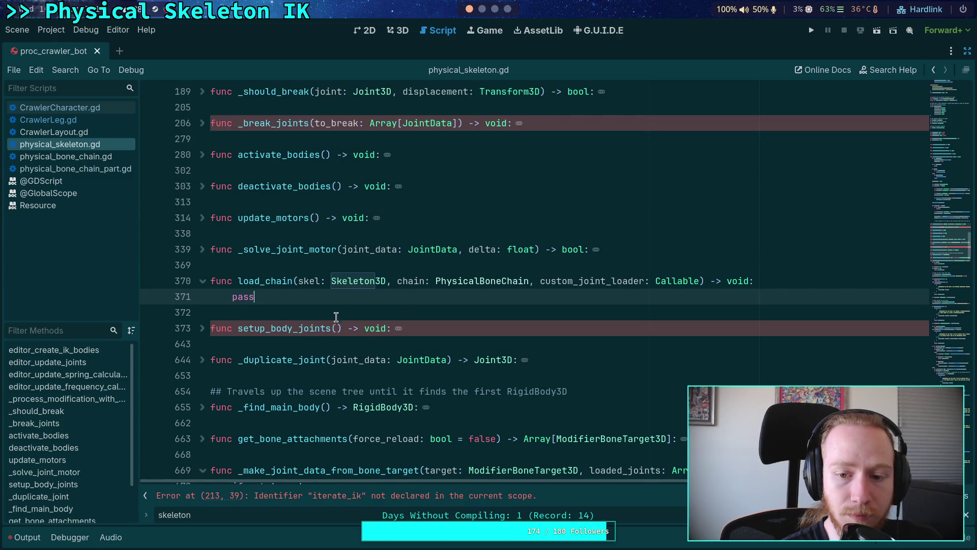
pyautogui.click(286, 310)
pyautogui.press('Return')
pyautogui.press('Return')
pyautogui.press('Up')
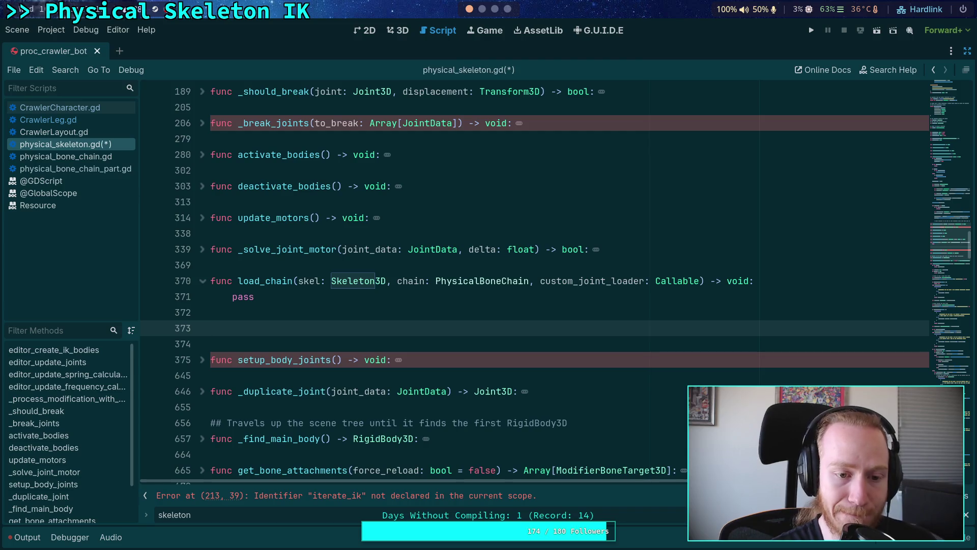
pyautogui.write('func build_c')
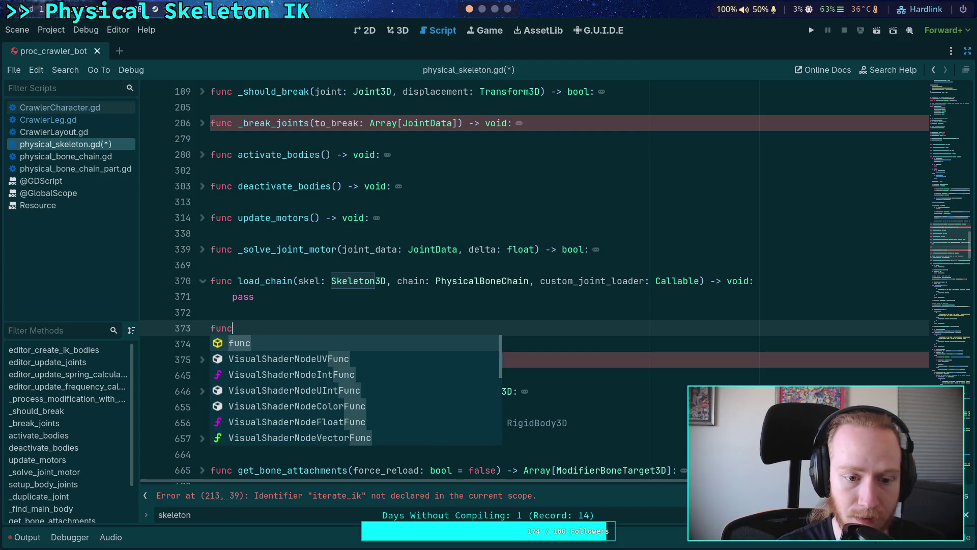
pyautogui.write('hain(skel: ')
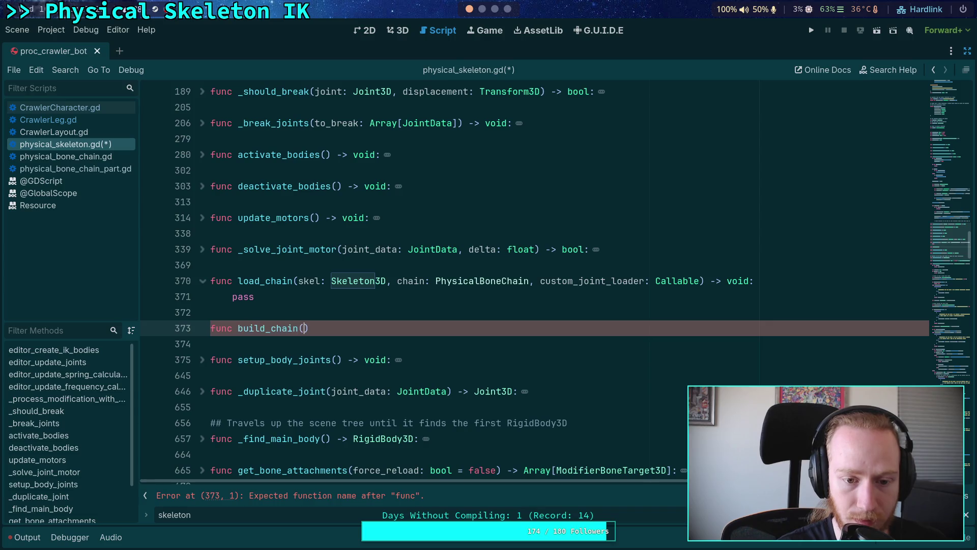
pyautogui.write('Ske')
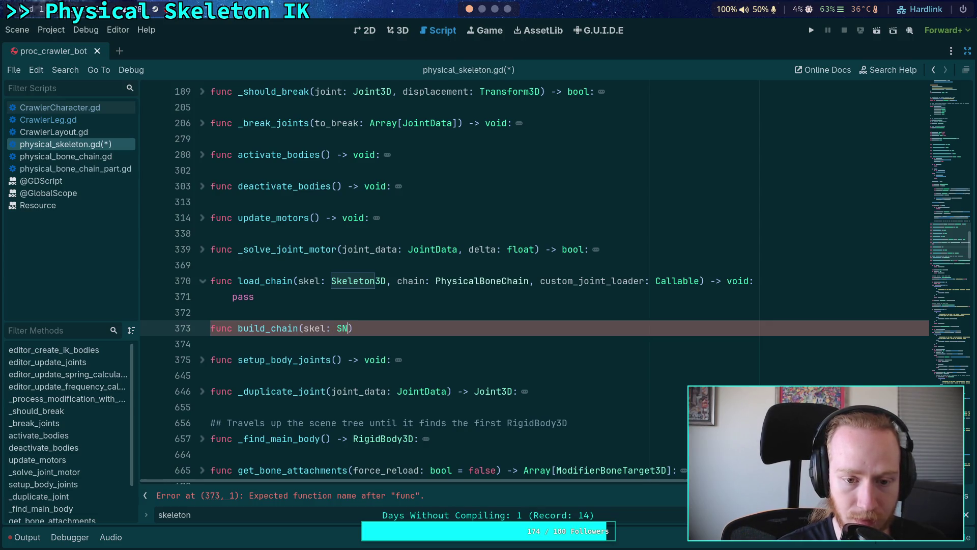
pyautogui.press('Down')
pyautogui.press('Return')
# Step: Add chain: PhysicalBoneChain and custom_joint_builder: Callable parameters to build_chain
pyautogui.write(', cha')
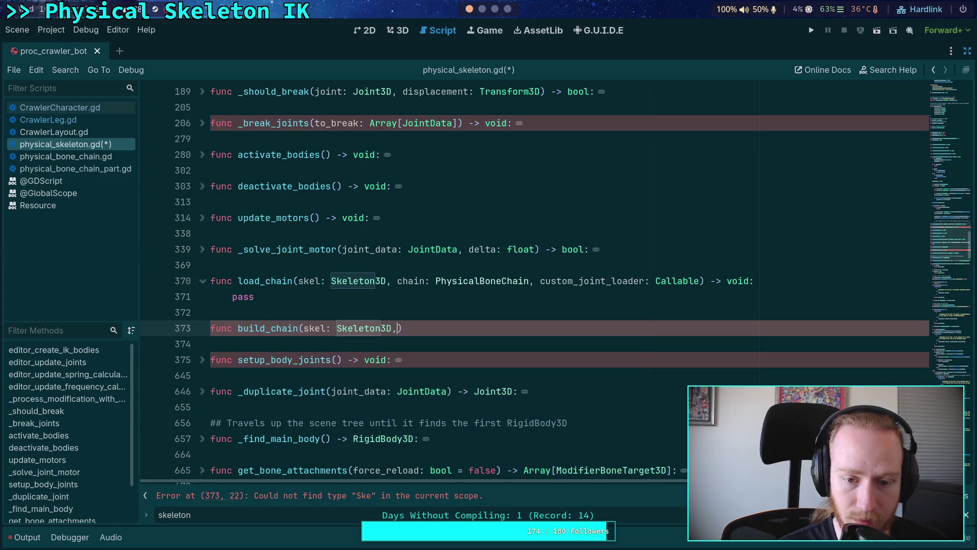
pyautogui.press('BackSpace')
pyautogui.press('BackSpace')
pyautogui.write('hain: Phy')
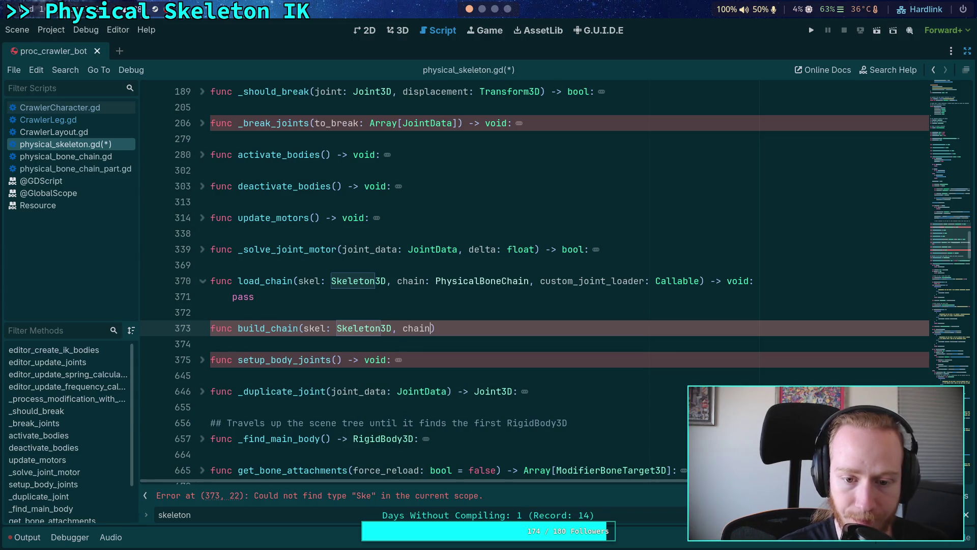
pyautogui.write('sic')
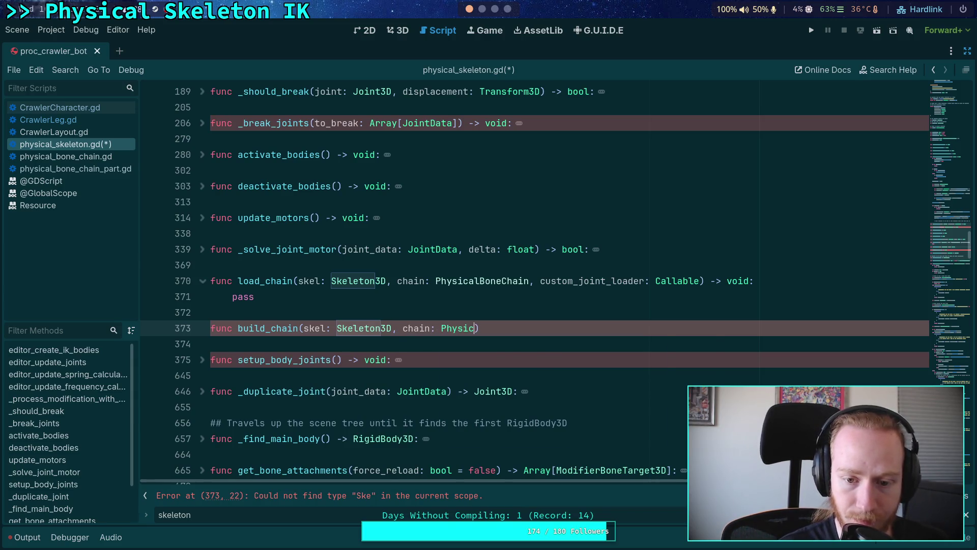
pyautogui.press('Return')
pyautogui.write(', c')
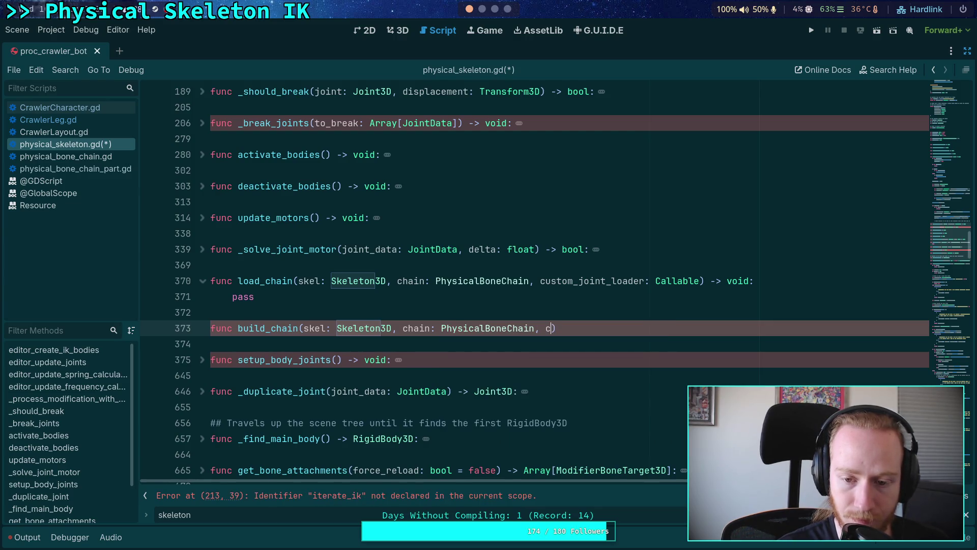
pyautogui.write('ustom_joint_bu')
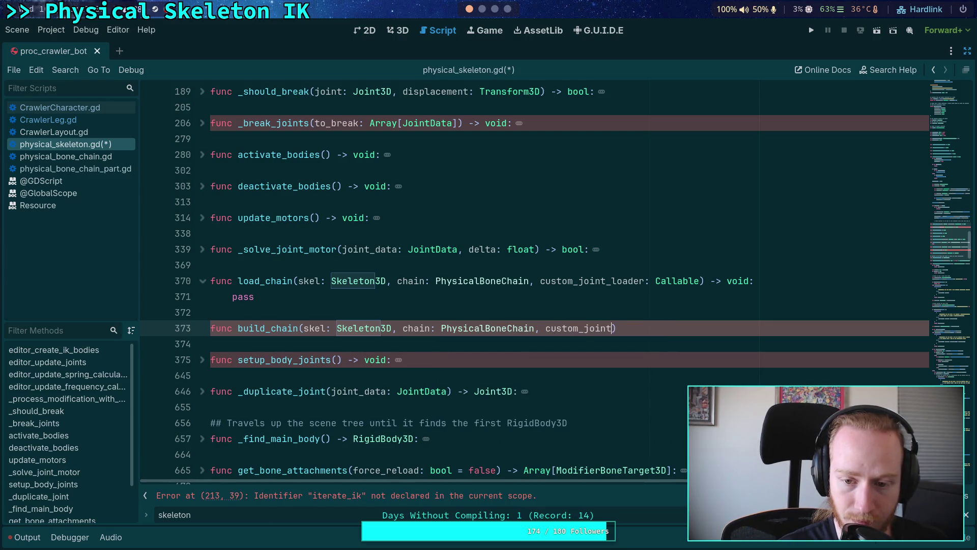
pyautogui.write('ilder: Cac')
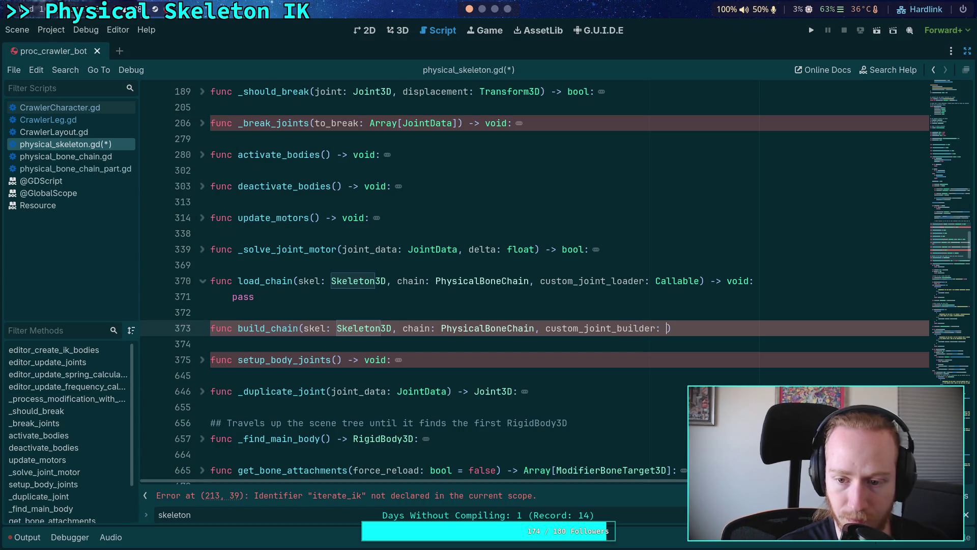
pyautogui.press('BackSpace')
pyautogui.write('llabl')
pyautogui.press('Return')
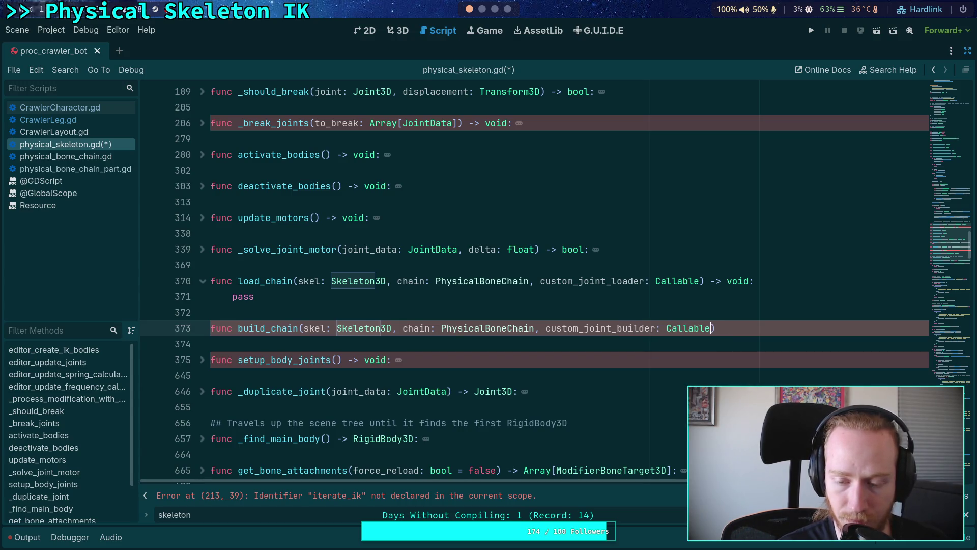
# Step: Give build_chain a void return type and a pass body, then bring the docks back
pyautogui.write('v')
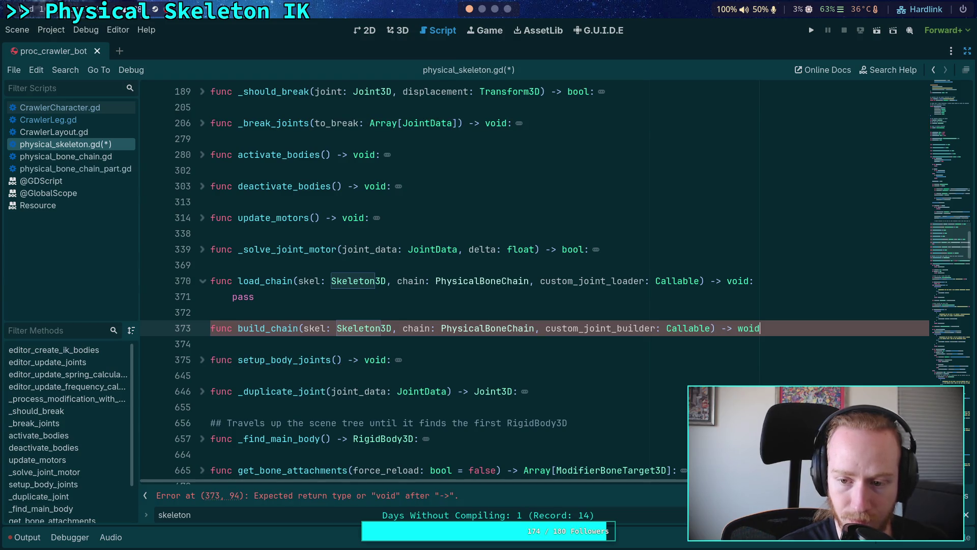
pyautogui.write('oid:')
pyautogui.press('Return')
pyautogui.write('pass')
pyautogui.click(258, 269)
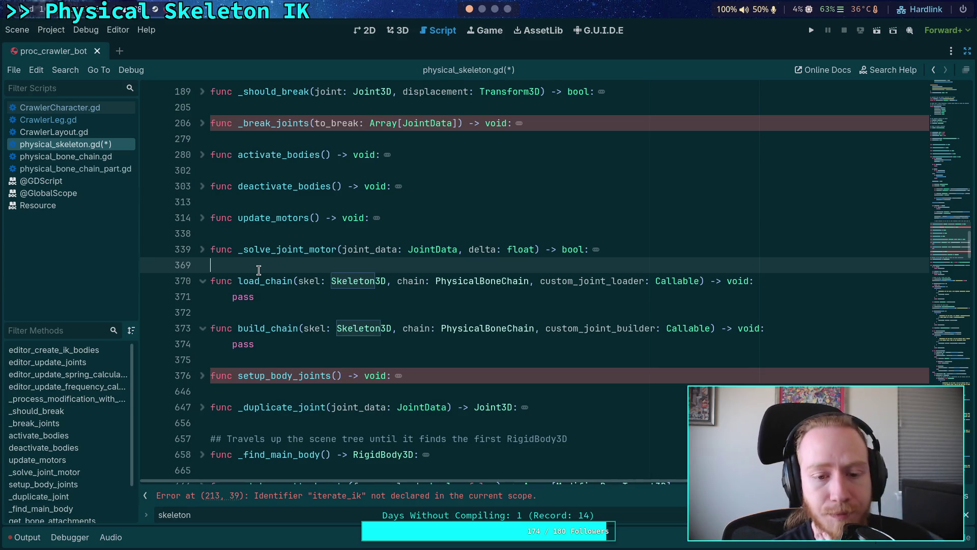
pyautogui.click(968, 51)
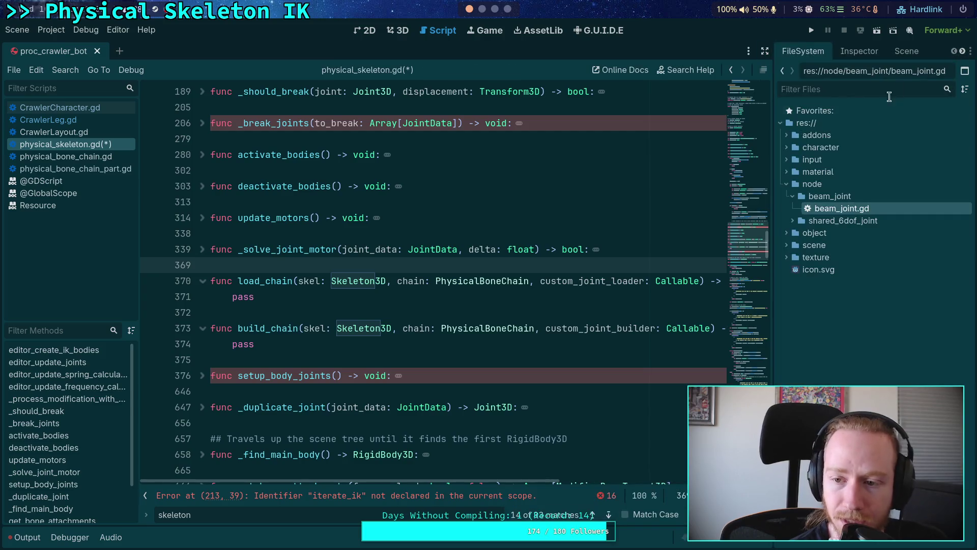
# Step: View beam_joint.gd in the Inspector, re-enter distraction-free mode, and switch to CrawlerLeg.gd
pyautogui.click(860, 53)
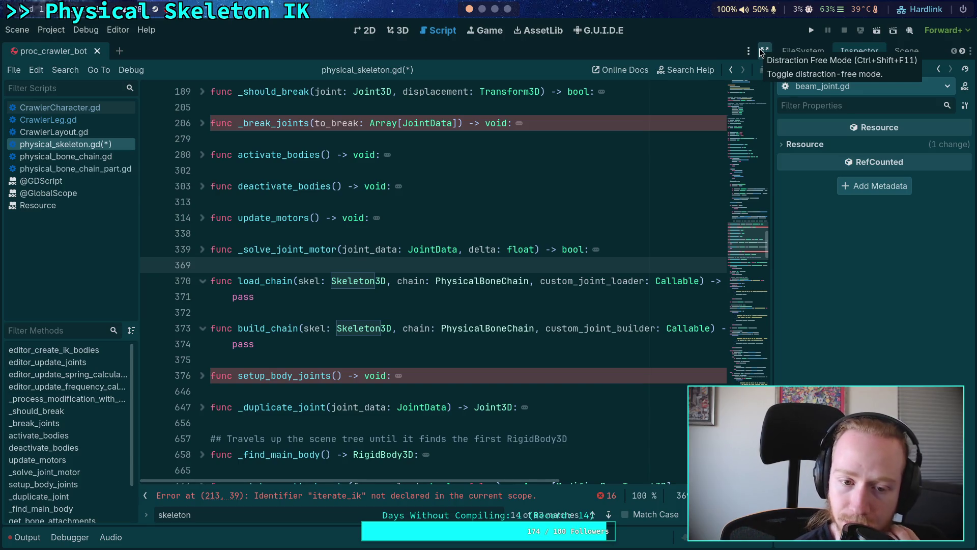
pyautogui.click(763, 51)
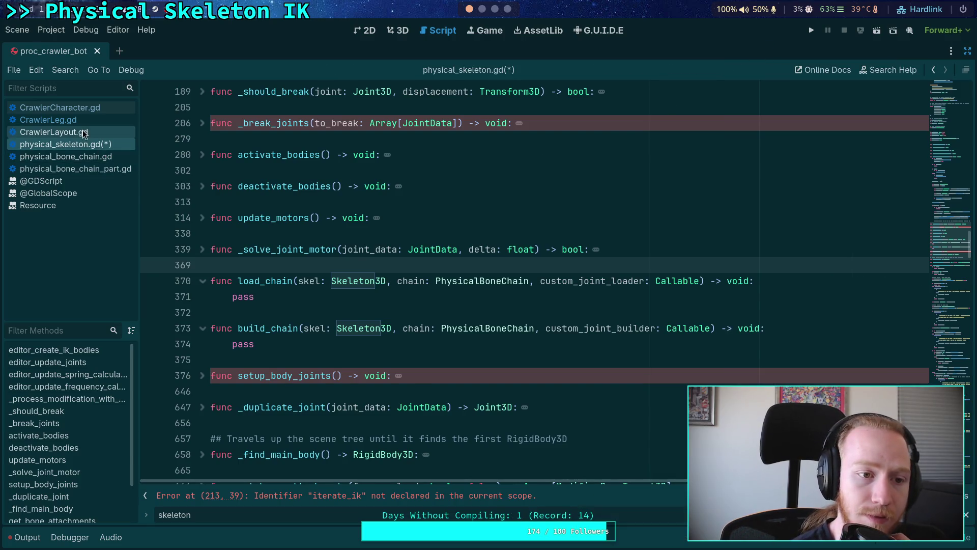
pyautogui.click(71, 109)
pyautogui.click(74, 120)
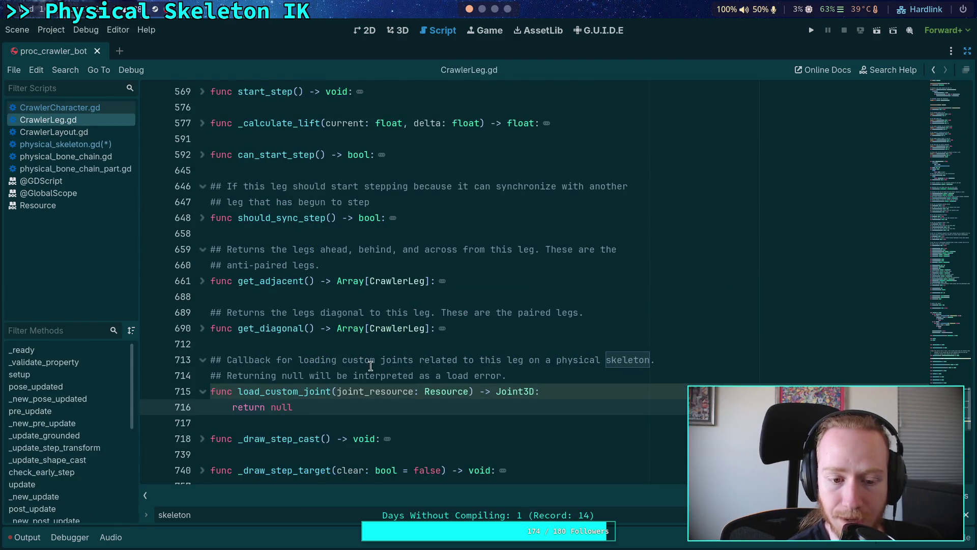
# Step: Add a build_custom_joint(joint_resource: Resource) -> Joint3D stub returning null below load_custom_joint
pyautogui.scroll(-2, 360, 336)
pyautogui.click(359, 330)
pyautogui.press('Return')
pyautogui.press('Up')
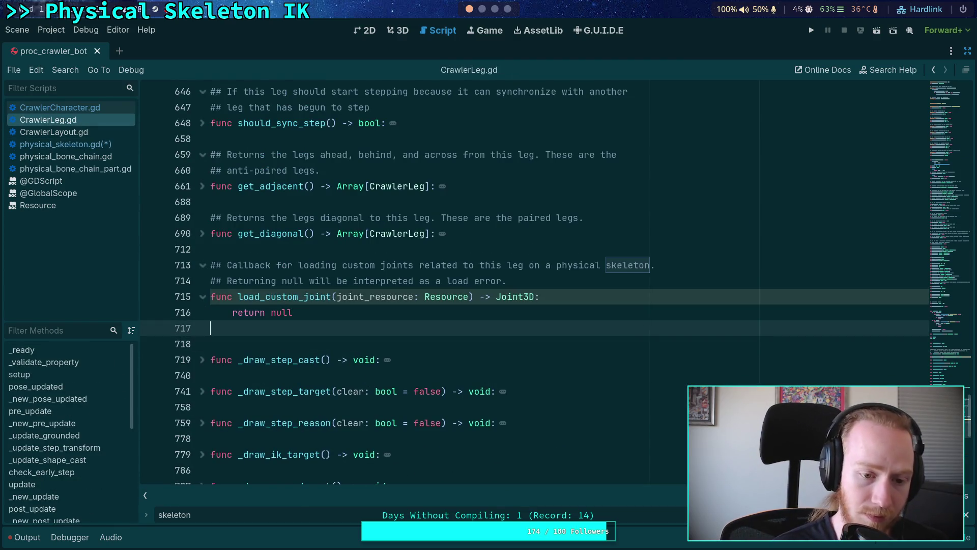
pyautogui.press('Return')
pyautogui.write('func build_custom_joint(joint_resource: Resource) -> Joint3D:')
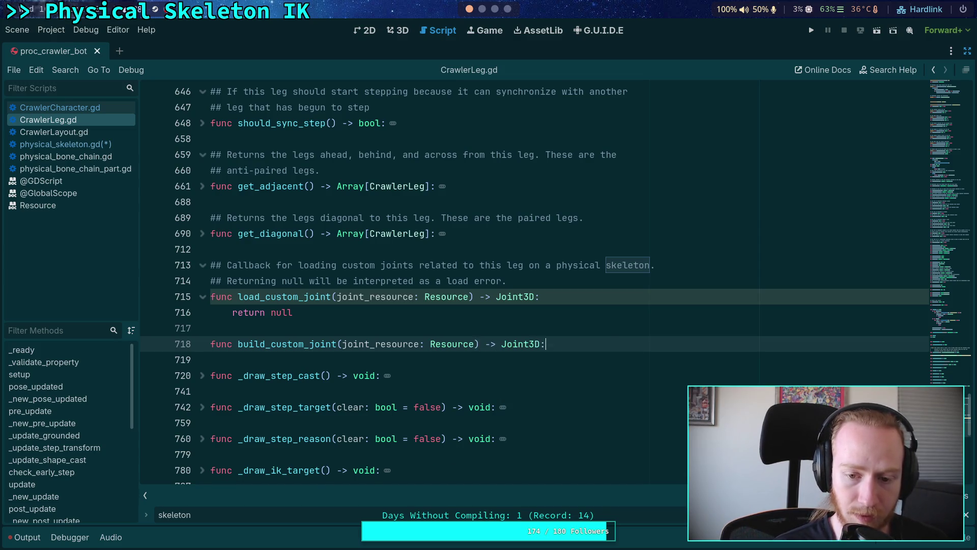
pyautogui.press('Return')
pyautogui.write('return ul')
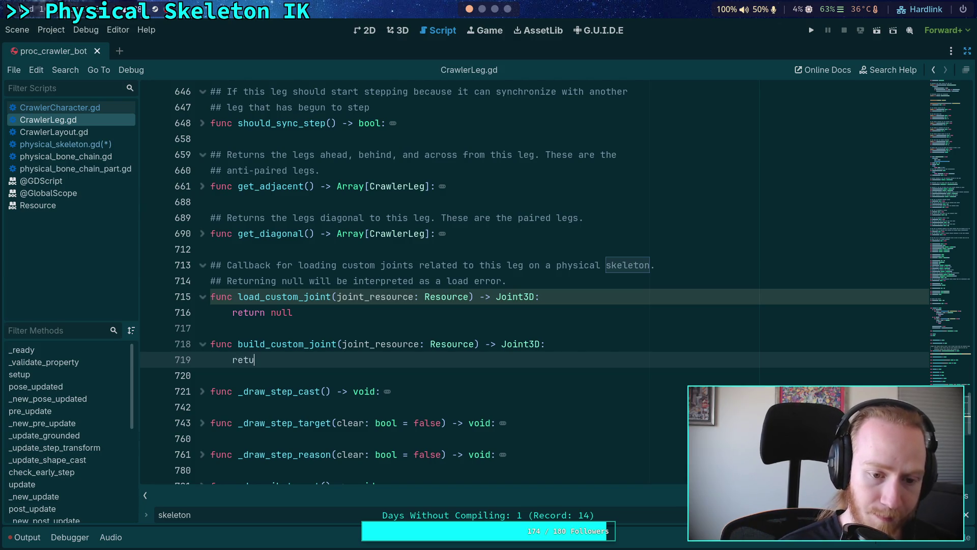
pyautogui.press('BackSpace')
pyautogui.press('BackSpace')
pyautogui.write('null')
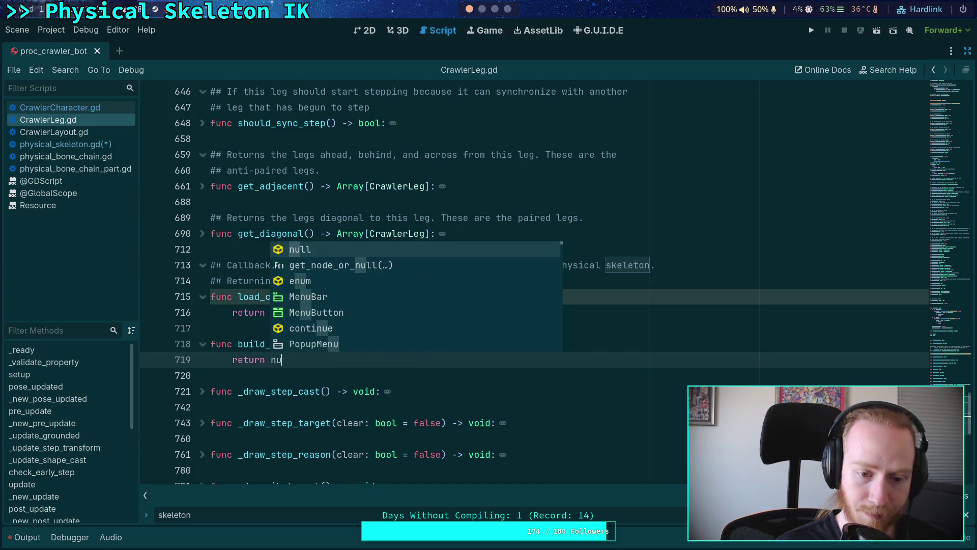
# Step: Begin a ## doc comment above it: 'Callback for building custom joints. This should call'
pyautogui.click(210, 328)
pyautogui.press('Return')
pyautogui.write('##')
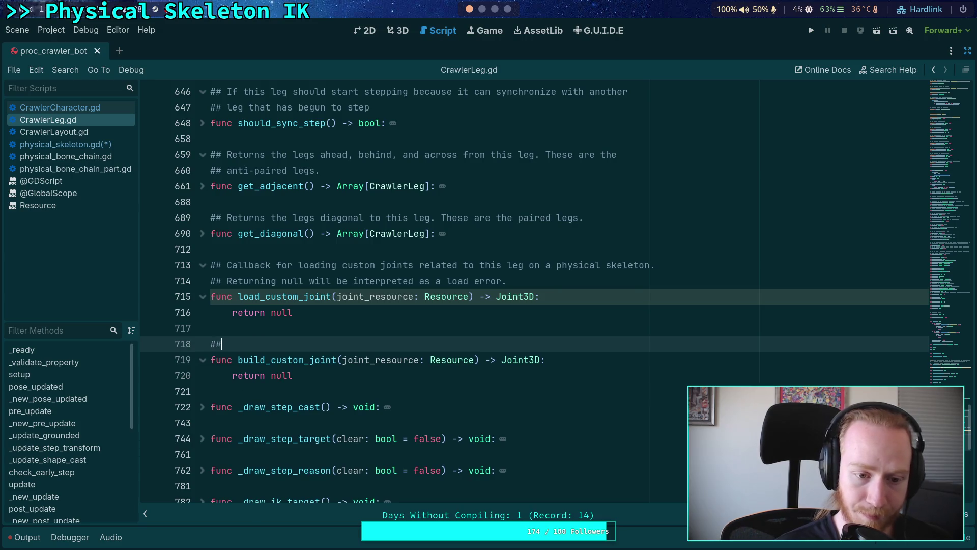
pyautogui.write(' Callback fo')
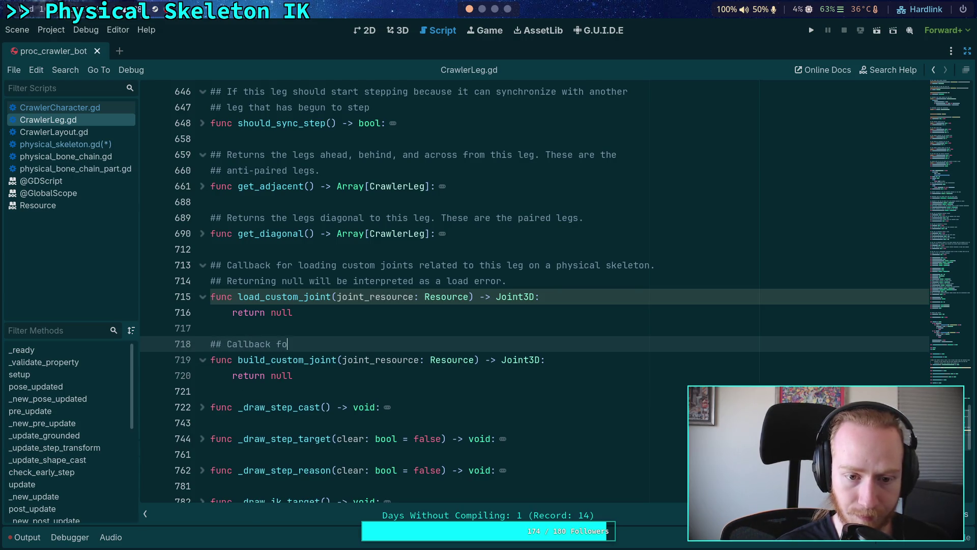
pyautogui.write('r building a')
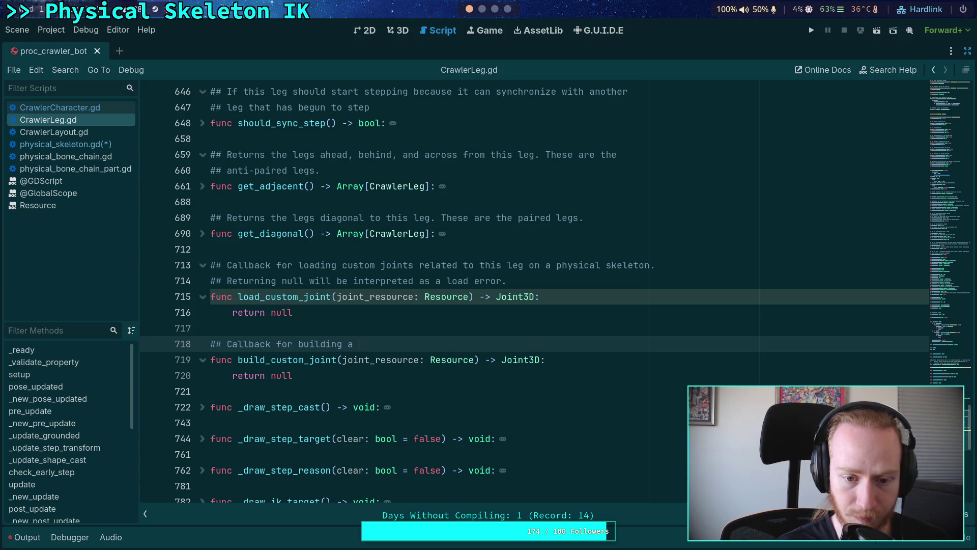
pyautogui.write('ce')
pyautogui.write('stom joints')
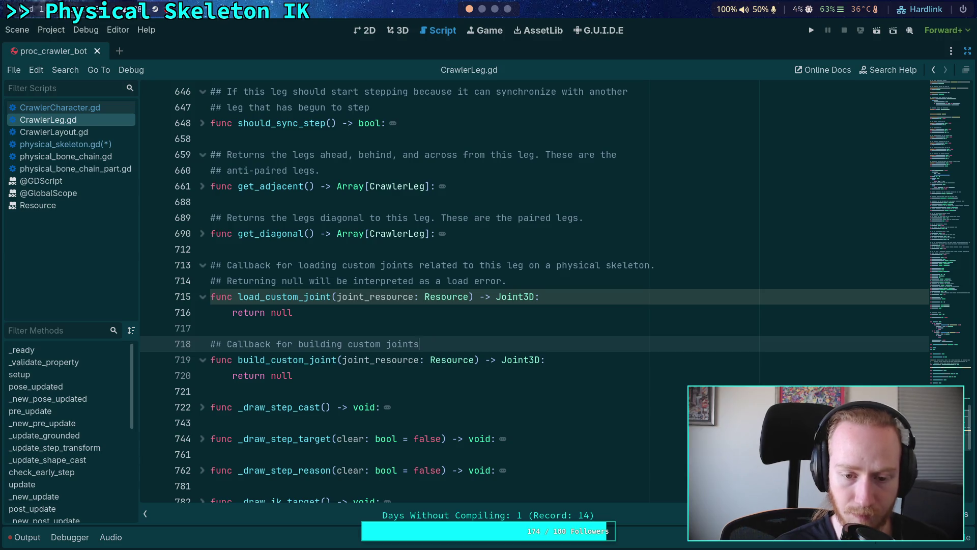
pyautogui.write('. This should')
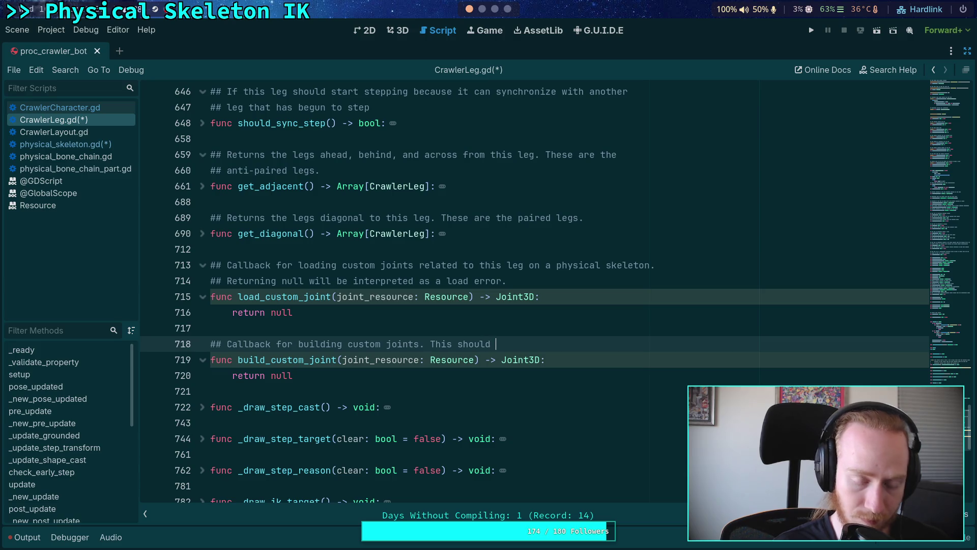
pyautogui.write(' call')
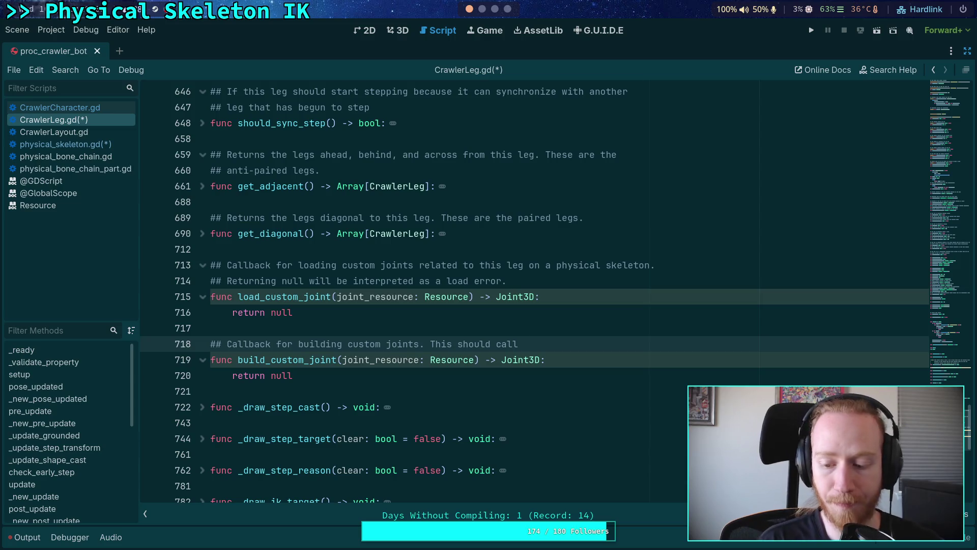
# Step: Finish the doc comment: add_child() and position the joint; returning null is an error
pyautogui.write(' ad')
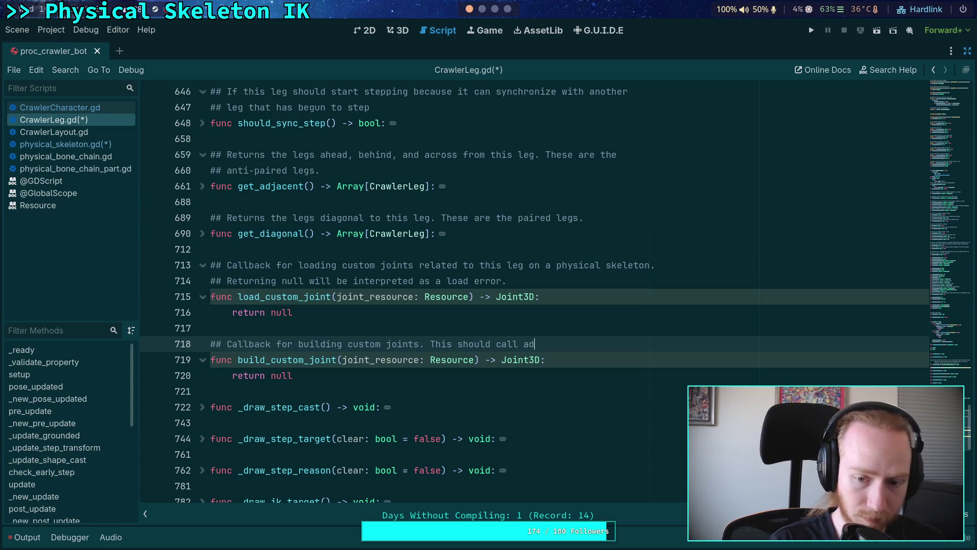
pyautogui.write('d_child() and position')
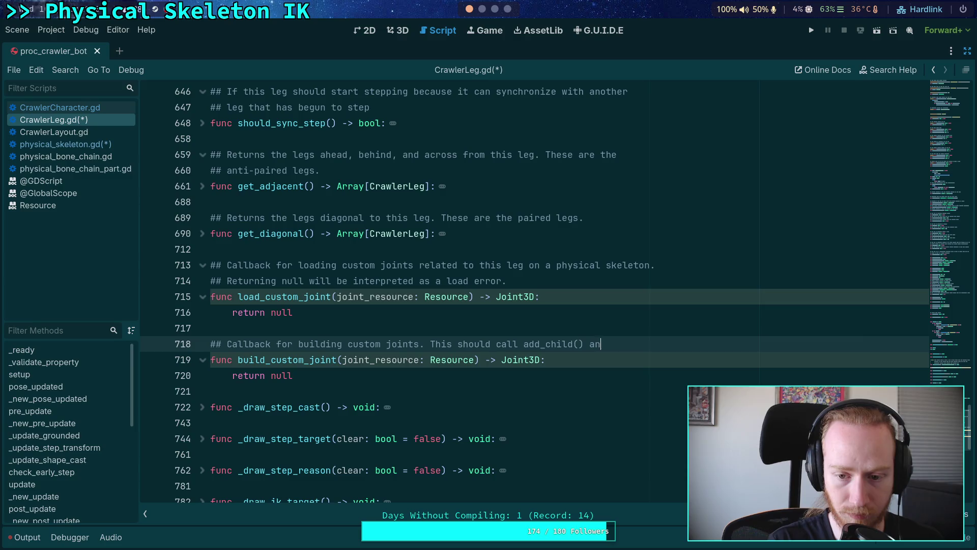
pyautogui.press('Return')
pyautogui.write('## the joint,')
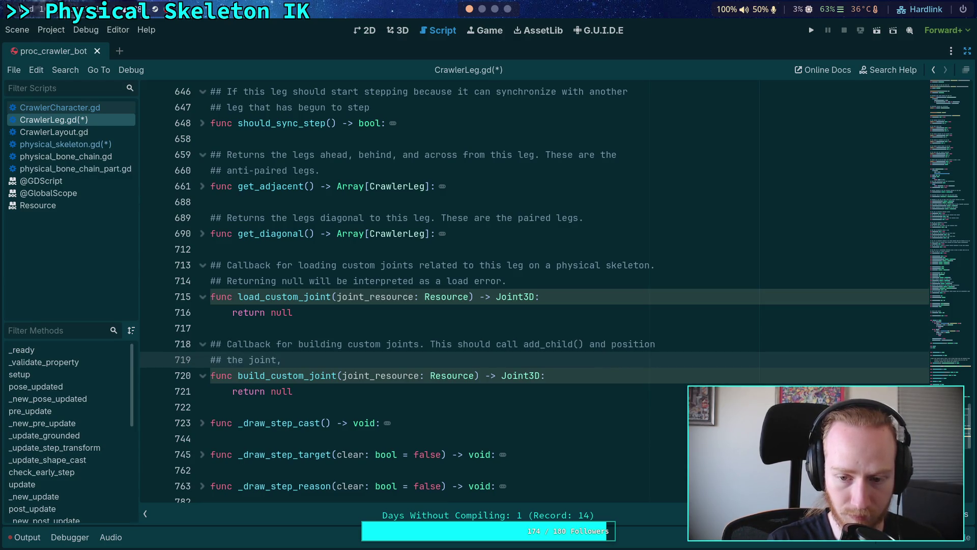
pyautogui.press('BackSpace')
pyautogui.write(' before re')
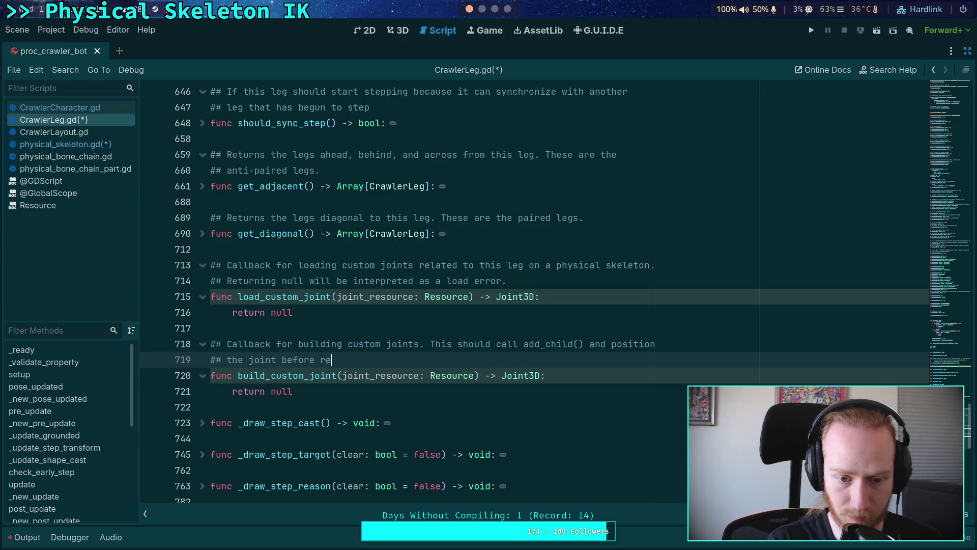
pyautogui.write('turning it')
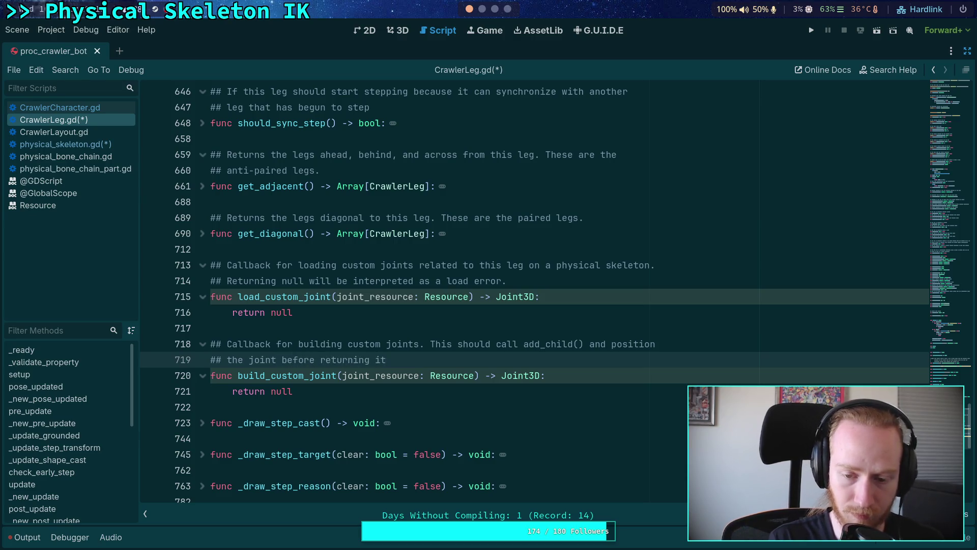
pyautogui.write('. R')
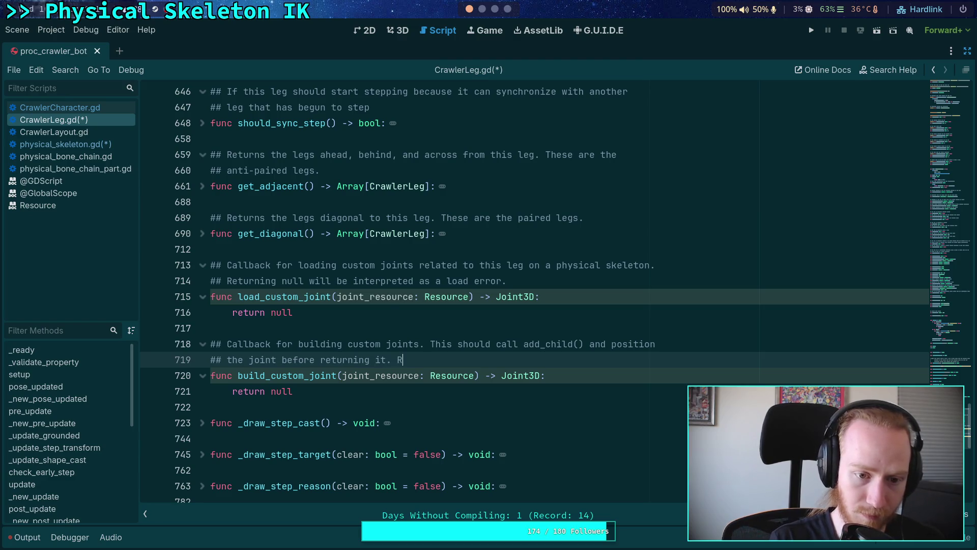
pyautogui.write('eturning u')
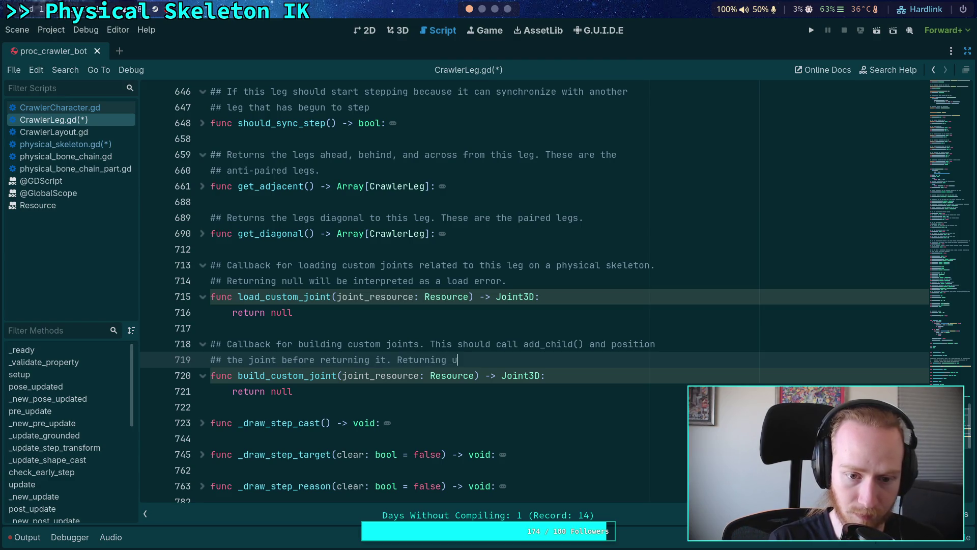
pyautogui.press('BackSpace')
pyautogui.write('null')
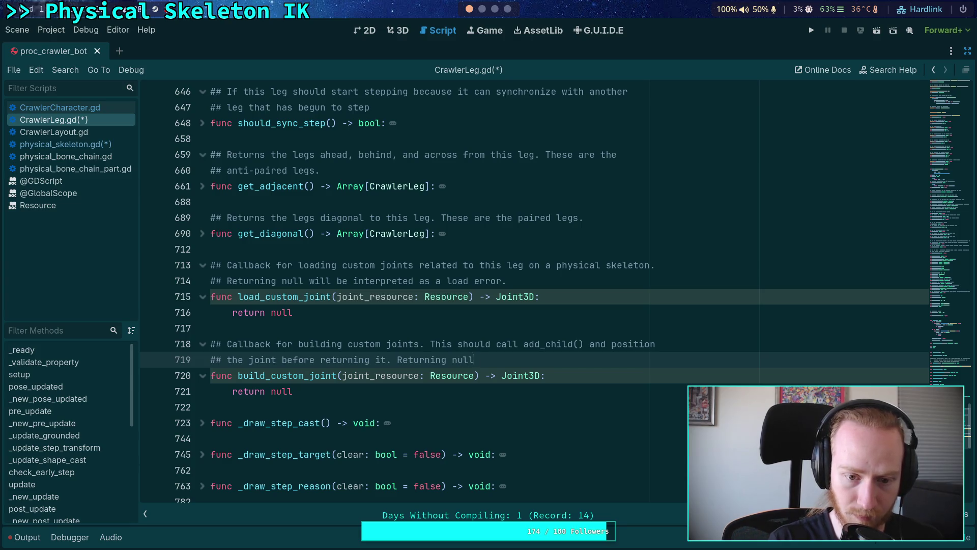
pyautogui.write(' will be int')
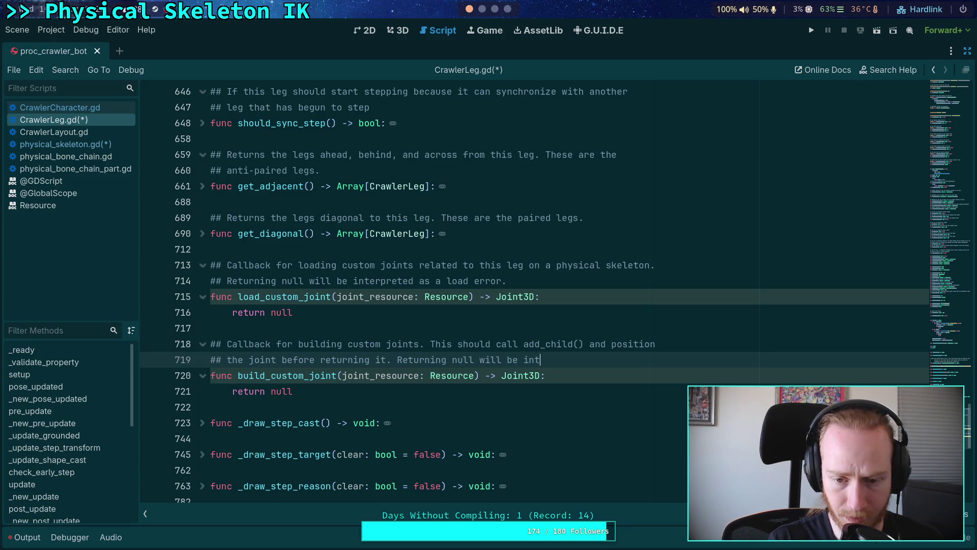
pyautogui.write('erpreted as a bo')
pyautogui.press('BackSpace')
pyautogui.press('BackSpace')
pyautogui.write('n error.')
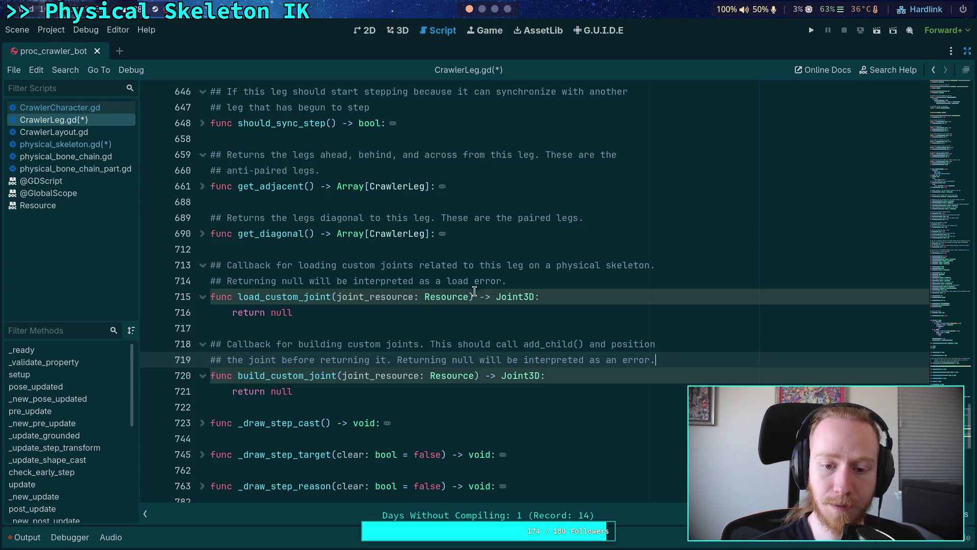
pyautogui.click(337, 296)
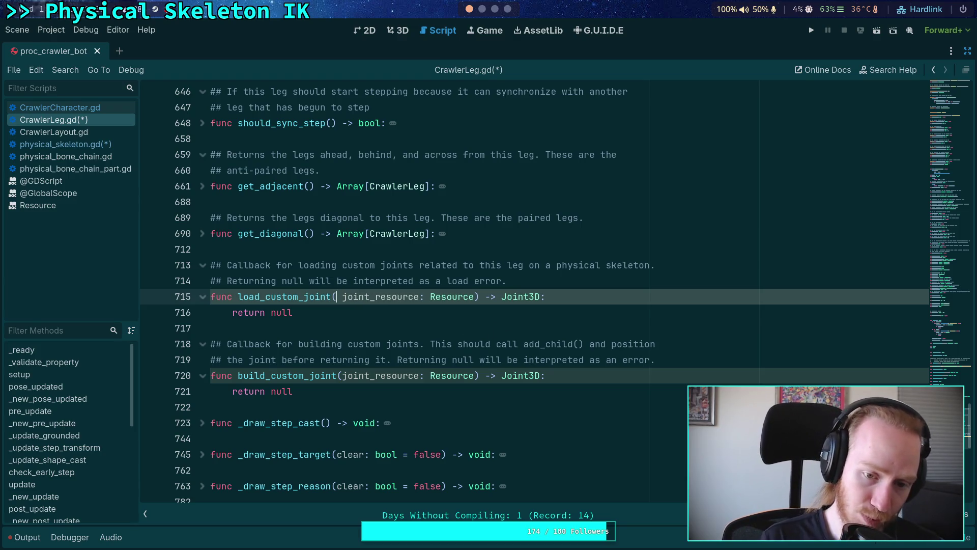
pyautogui.write('chain: ')
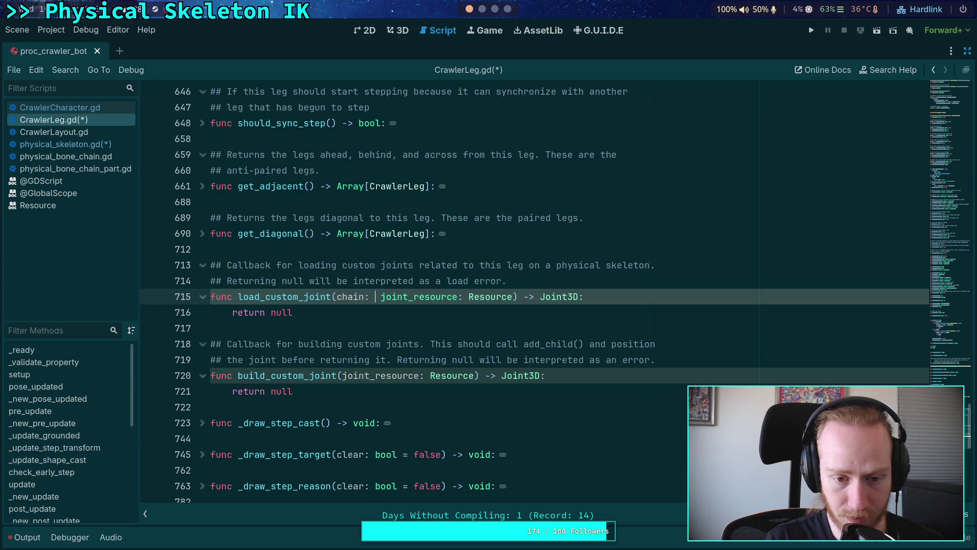
pyautogui.write('PhysicalB')
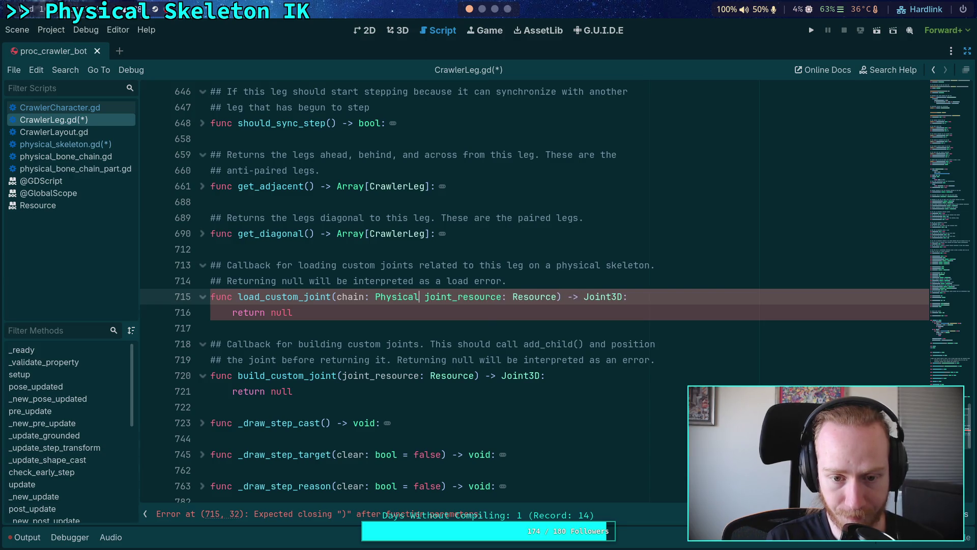
# Step: Give load_custom_joint leading chain: PhysicalBoneChain and part_index: int parameters
pyautogui.press('Return')
pyautogui.write(', ')
pyautogui.write('part: ')
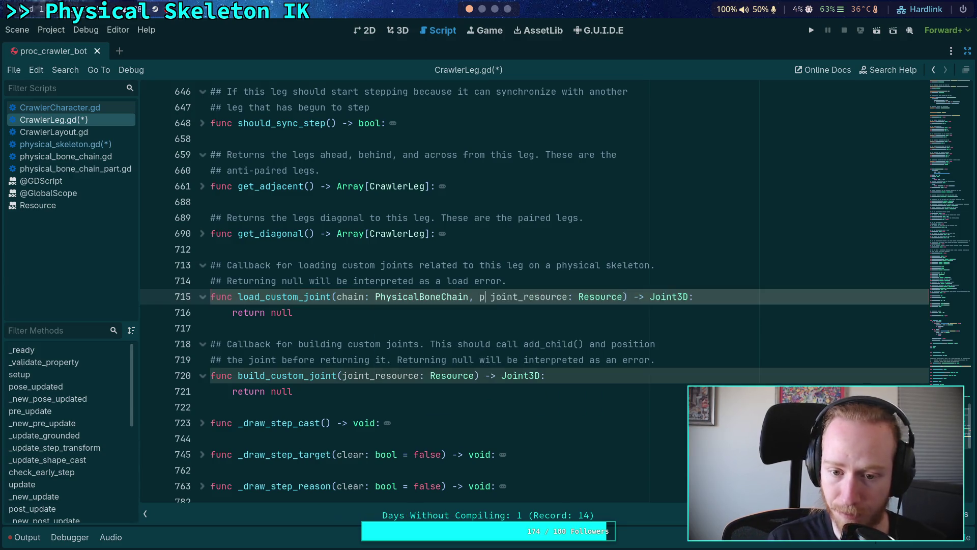
pyautogui.write('Phy')
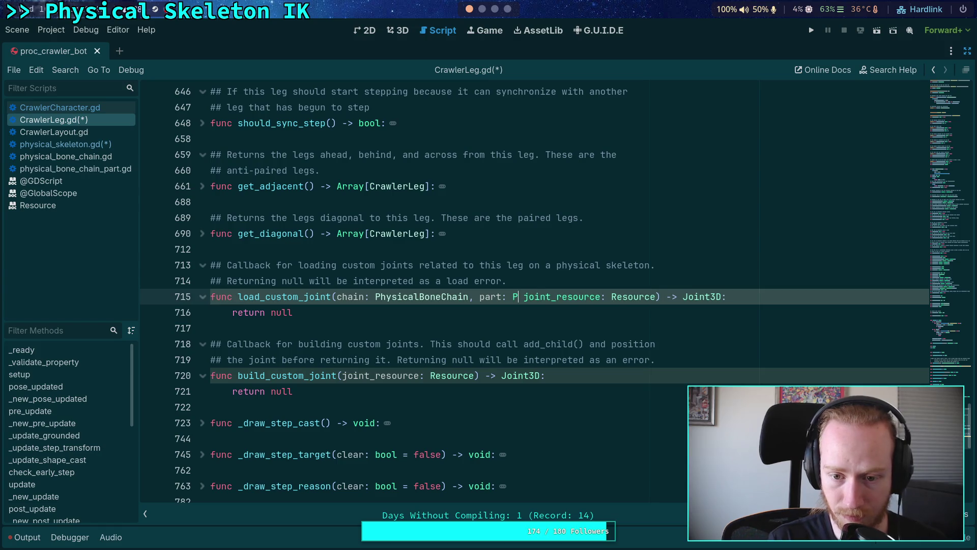
pyautogui.press('Down')
pyautogui.press('Return')
pyautogui.write(',')
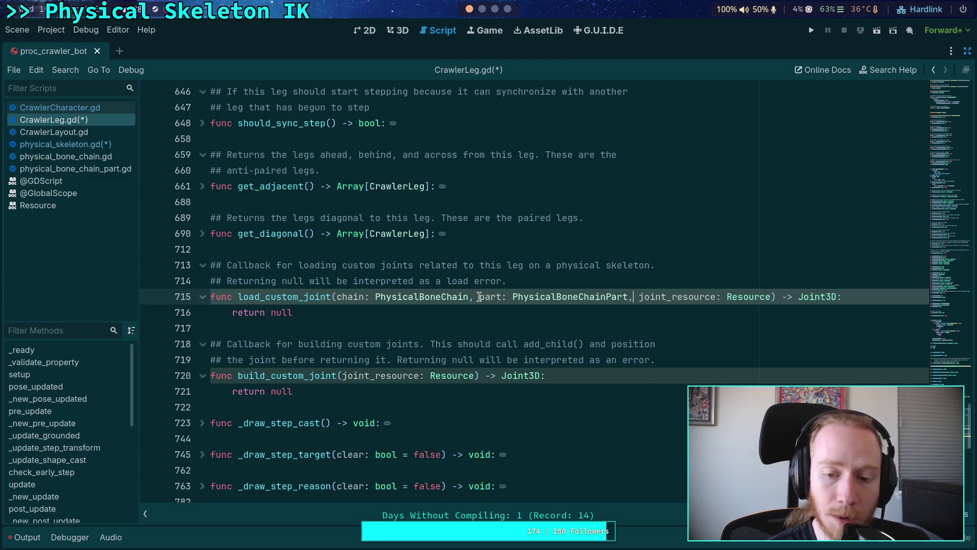
pyautogui.moveTo(479, 296); pyautogui.dragTo(630, 297)
pyautogui.click(502, 296)
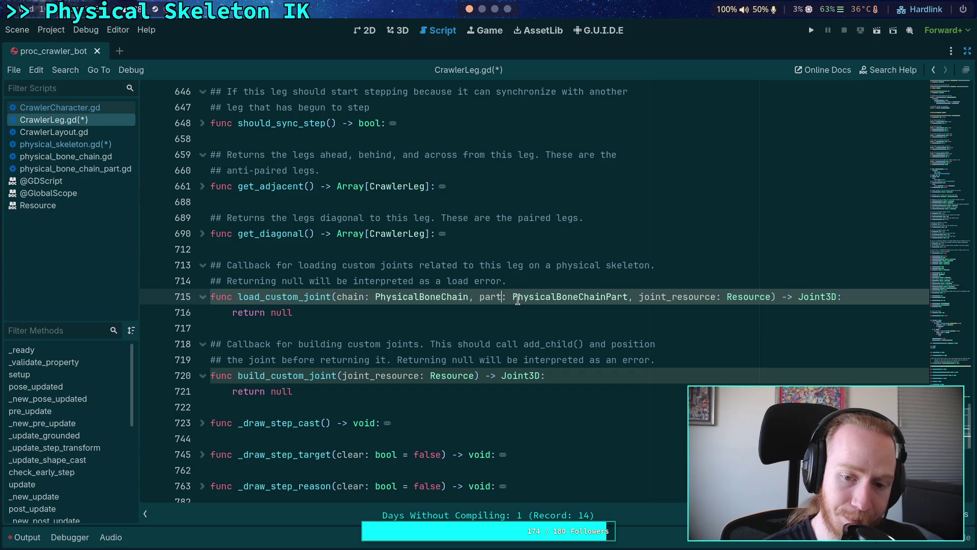
pyautogui.write('_index')
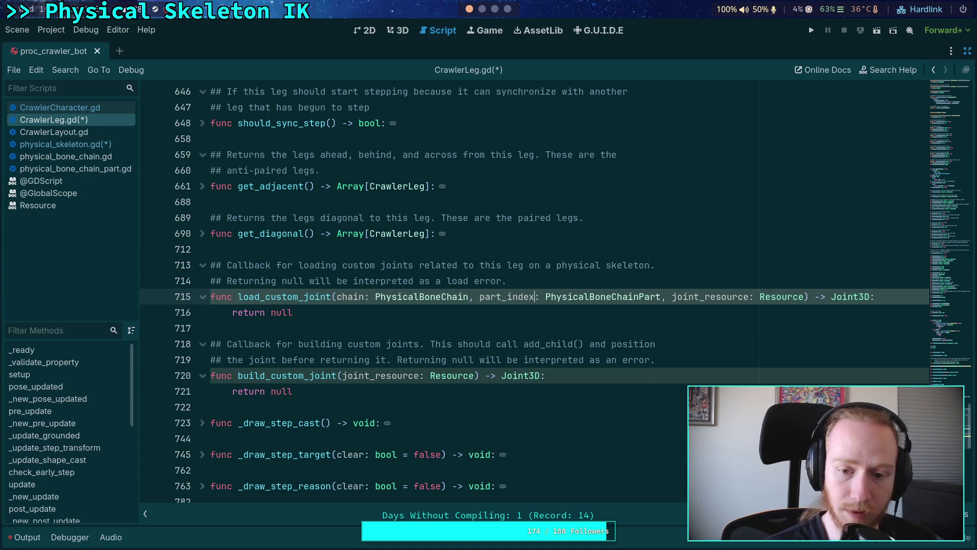
pyautogui.moveTo(545, 297); pyautogui.dragTo(658, 297)
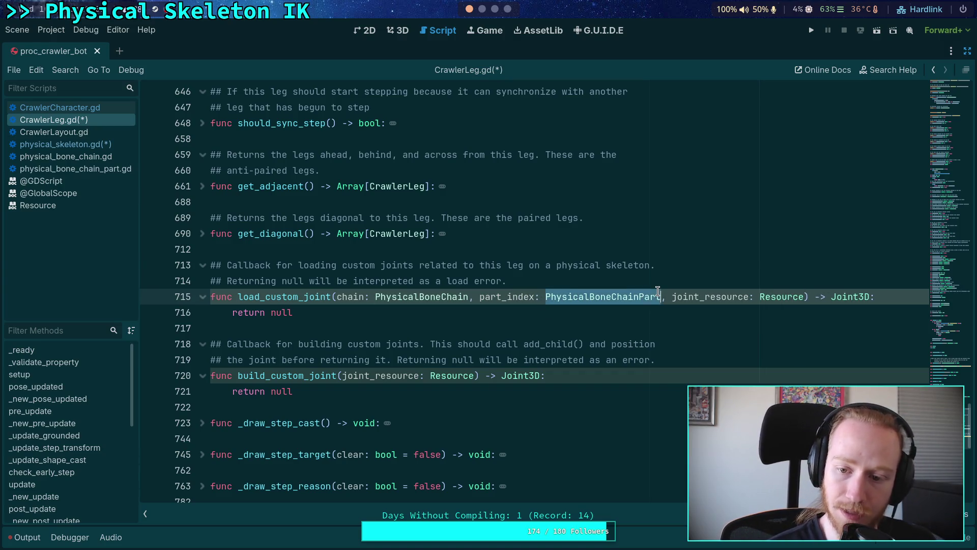
pyautogui.write('int')
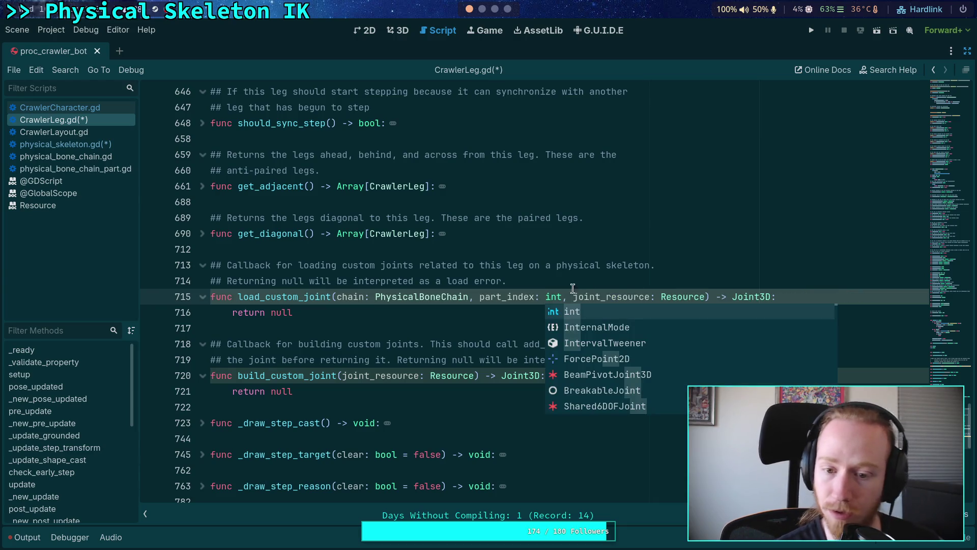
pyautogui.click(512, 314)
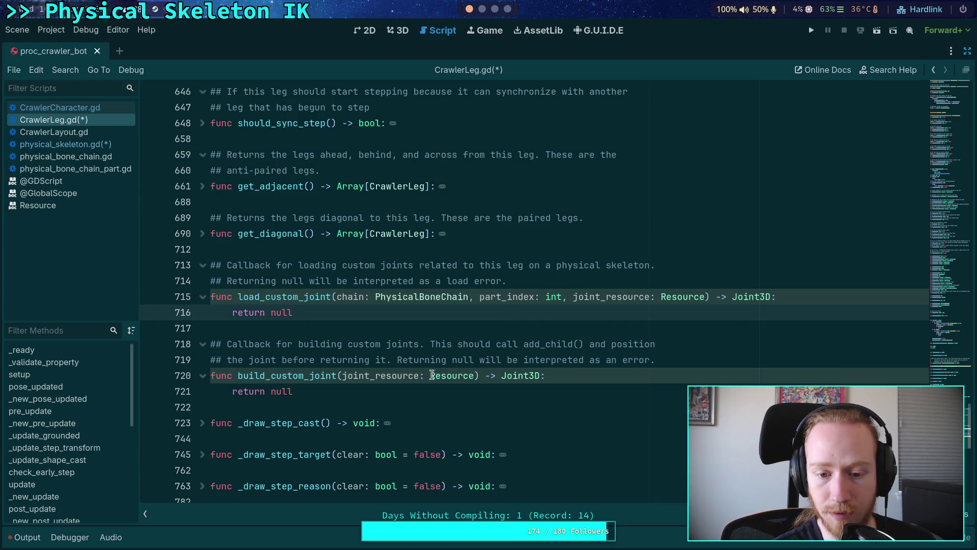
# Step: Copy the chain and part_index parameters into build_custom_joint's signature
pyautogui.click(340, 376)
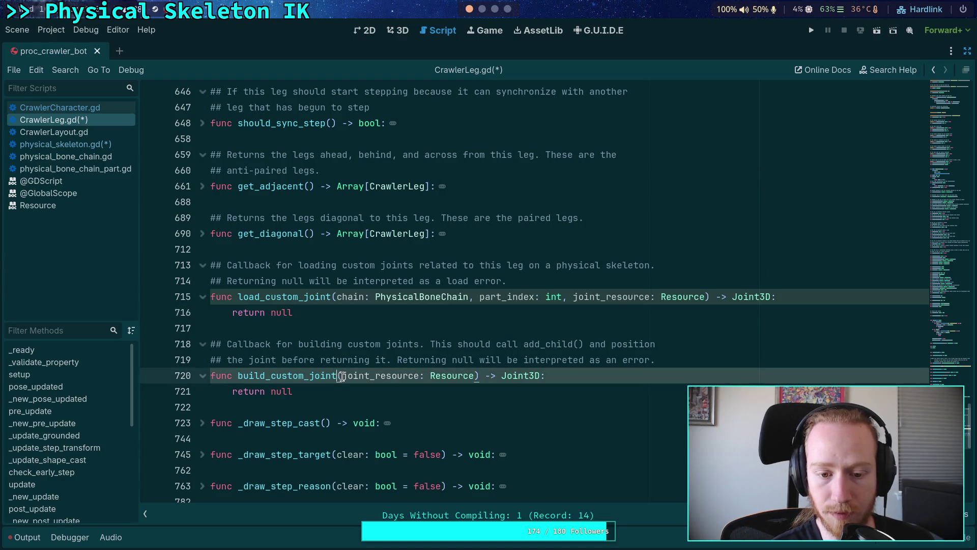
pyautogui.moveTo(336, 296); pyautogui.dragTo(573, 297)
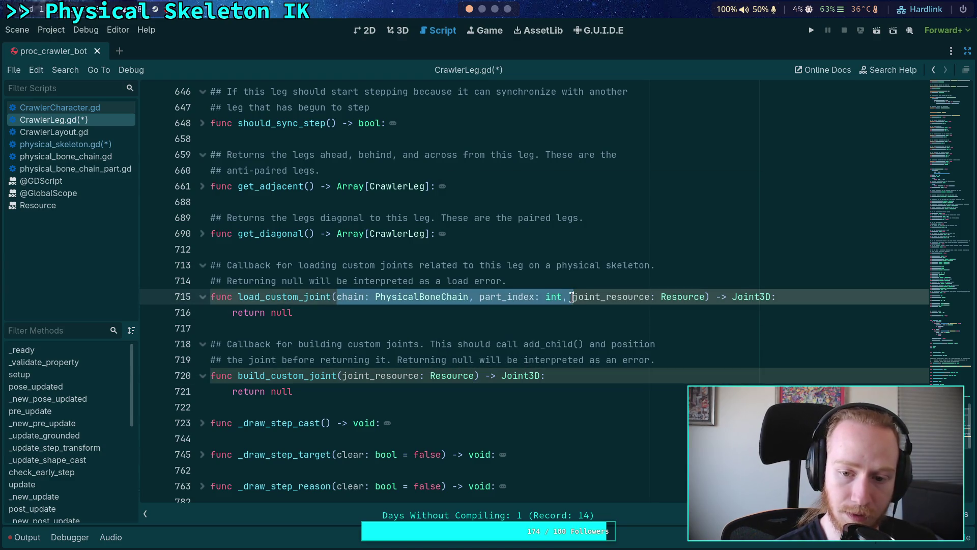
pyautogui.rightClick(514, 298)
pyautogui.click(527, 351)
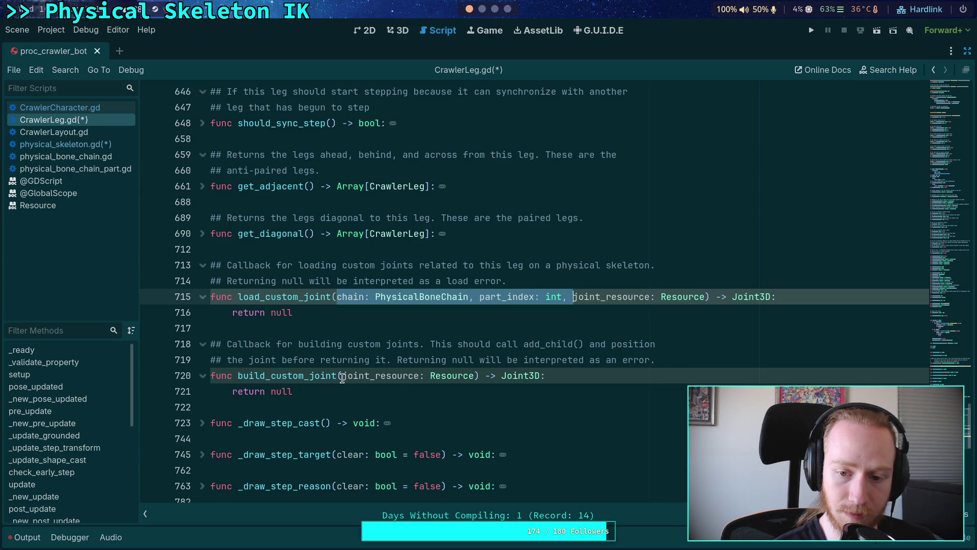
pyautogui.click(341, 376)
pyautogui.hotkey('ctrl', 'v')
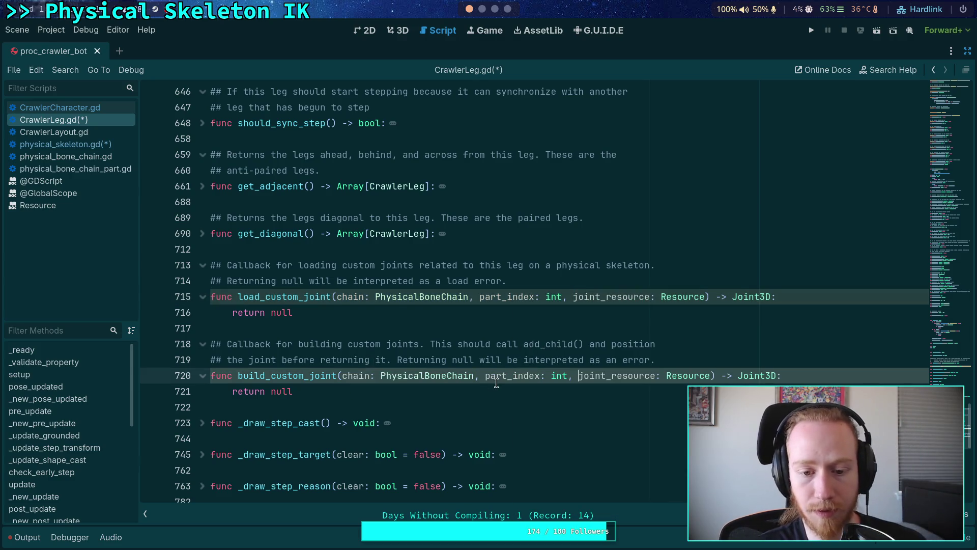
pyautogui.click(496, 388)
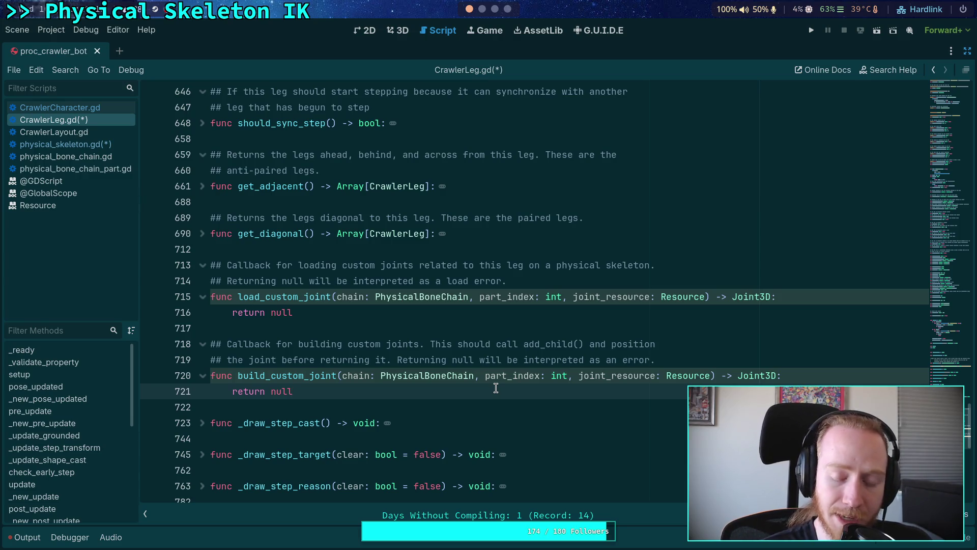
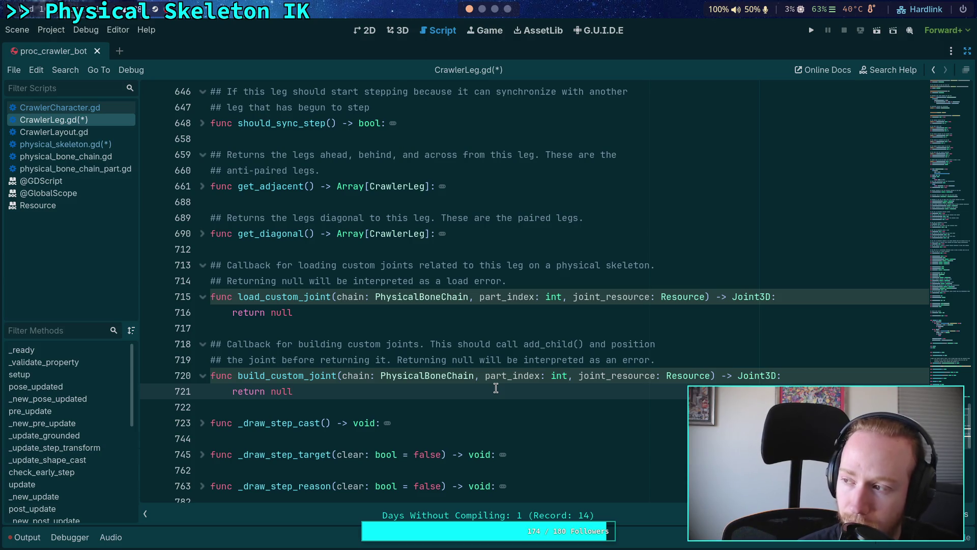
# Step: Leave load_custom_joint's parameter list in CrawlerLeg.gd and switch to physical_bone_chain.gd
pyautogui.click(567, 297)
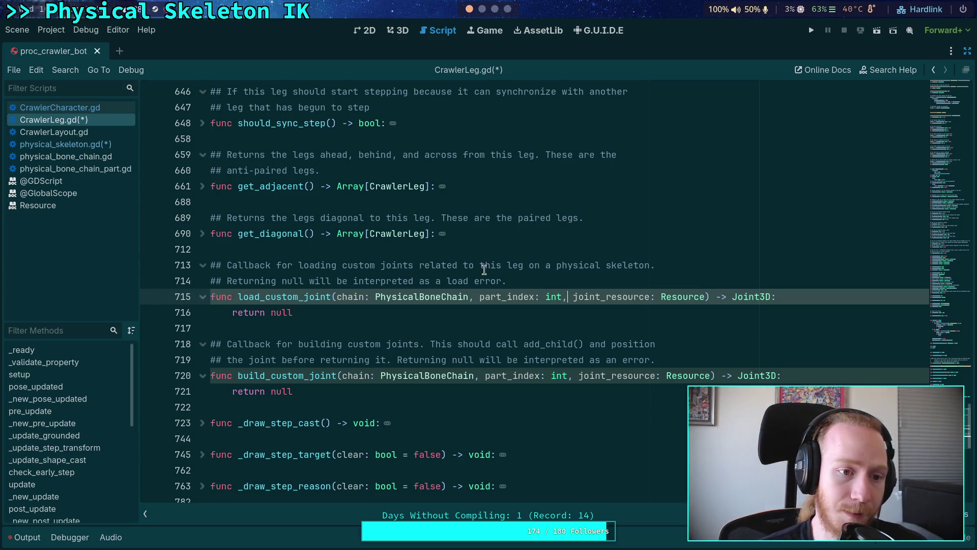
pyautogui.click(105, 158)
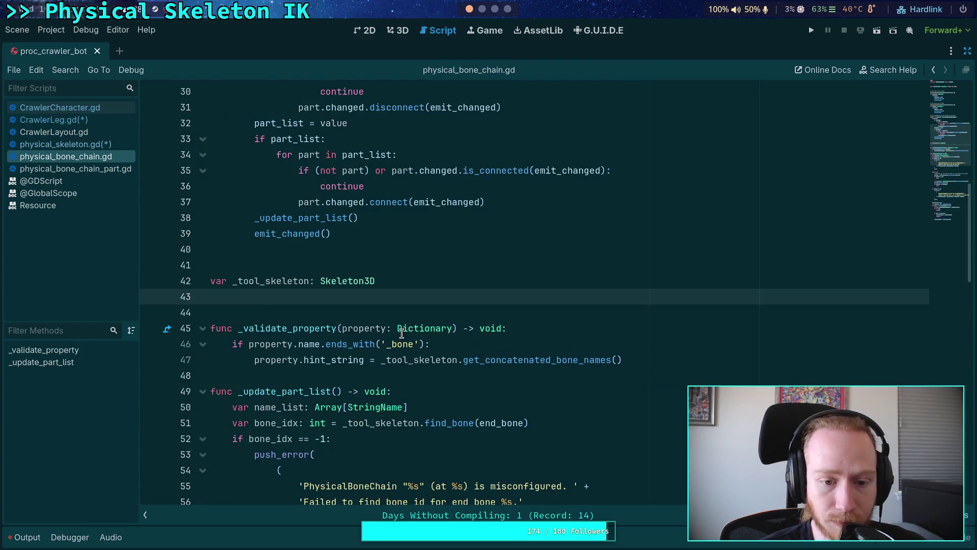
# Step: Scroll through physical_bone_chain.gd to review its code
pyautogui.scroll(6, 445, 325)
pyautogui.scroll(-9, 445, 324)
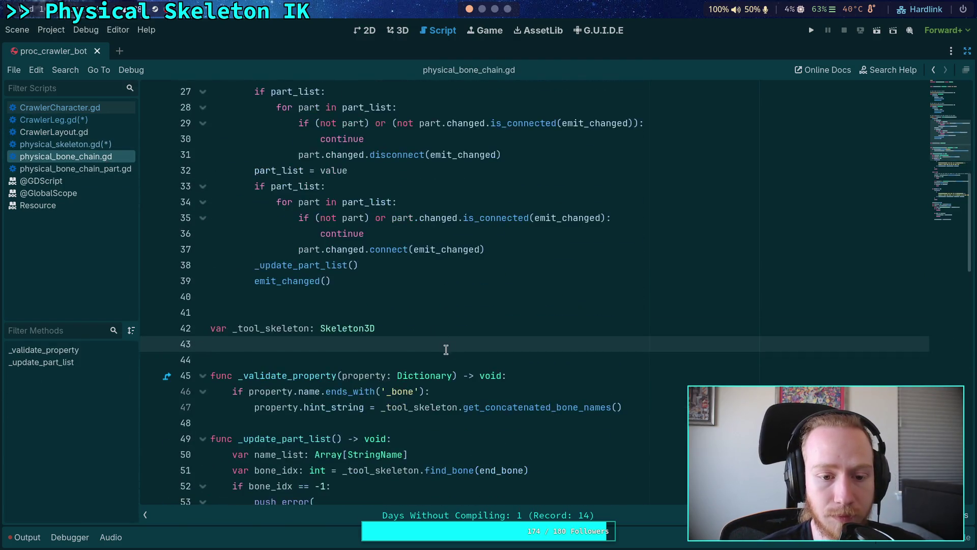
pyautogui.scroll(3, 390, 348)
pyautogui.scroll(-10, 390, 347)
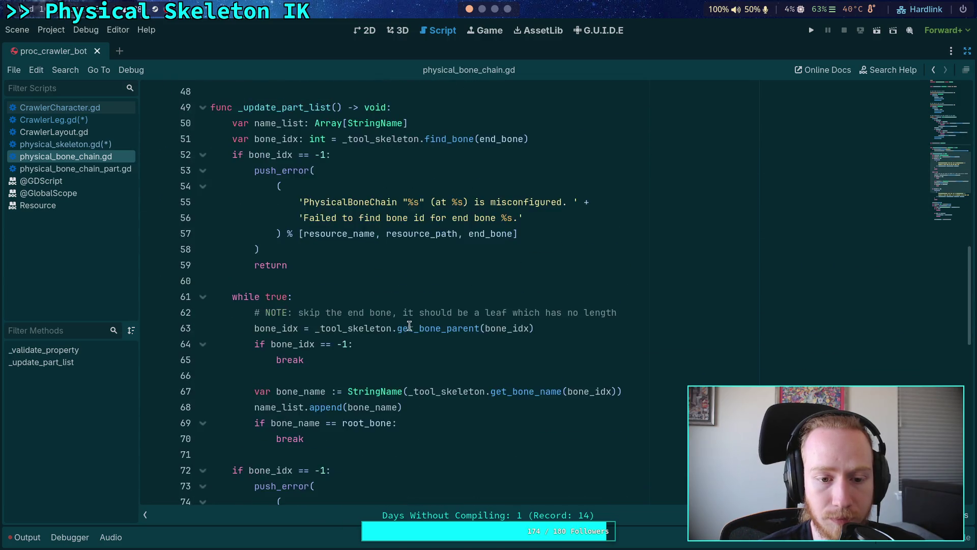
pyautogui.scroll(13, 420, 321)
pyautogui.scroll(5, 420, 321)
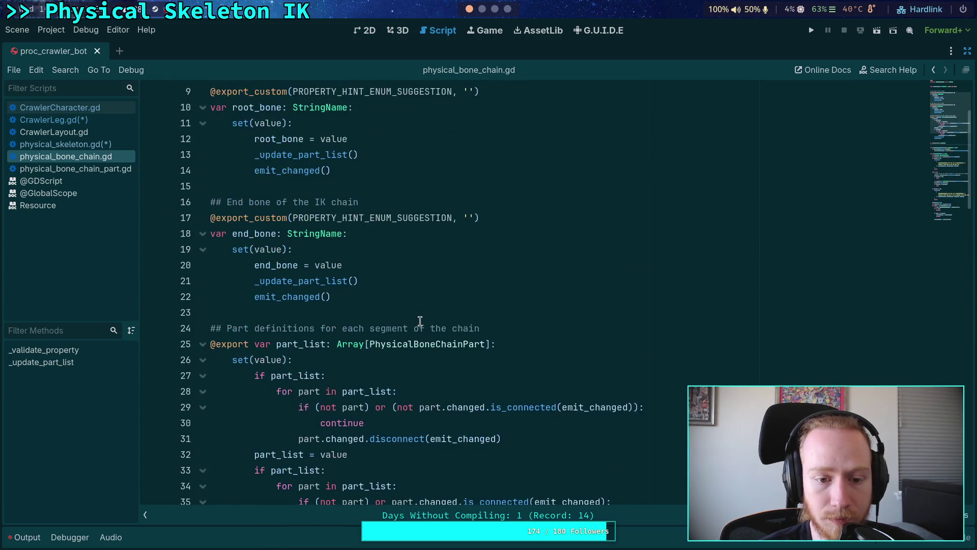
pyautogui.scroll(-4, 420, 320)
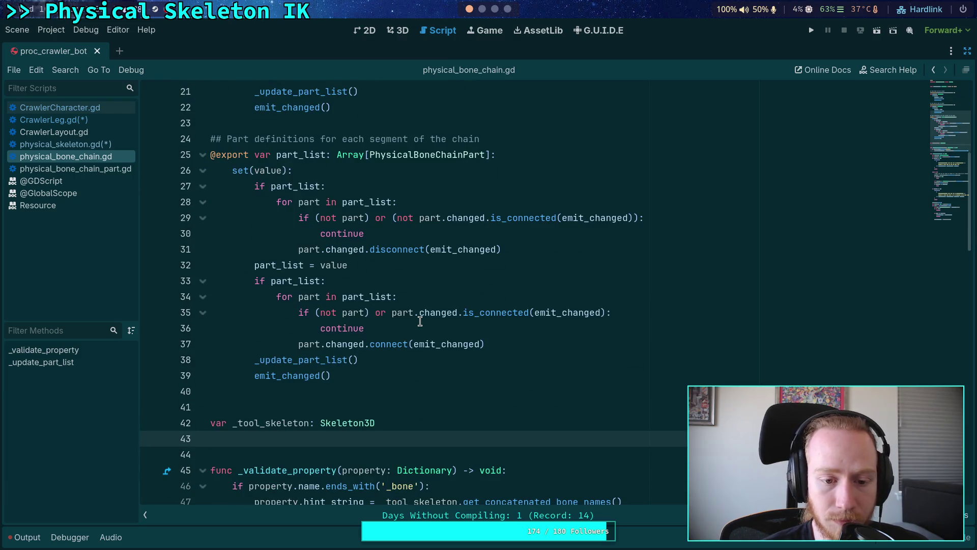
# Step: Look over physical_bone_chain_part.gd from the top, then bring up physical_skeleton.gd
pyautogui.click(100, 169)
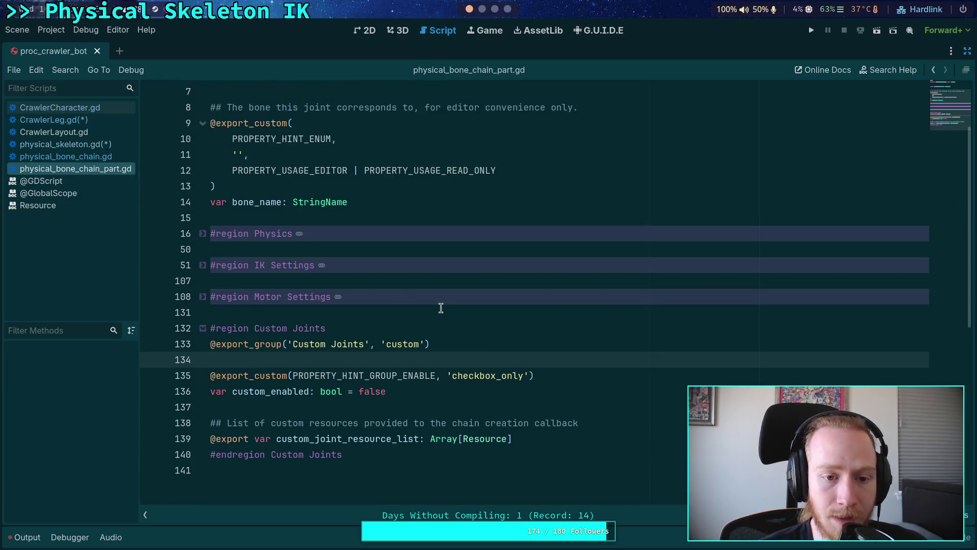
pyautogui.scroll(1, 441, 308)
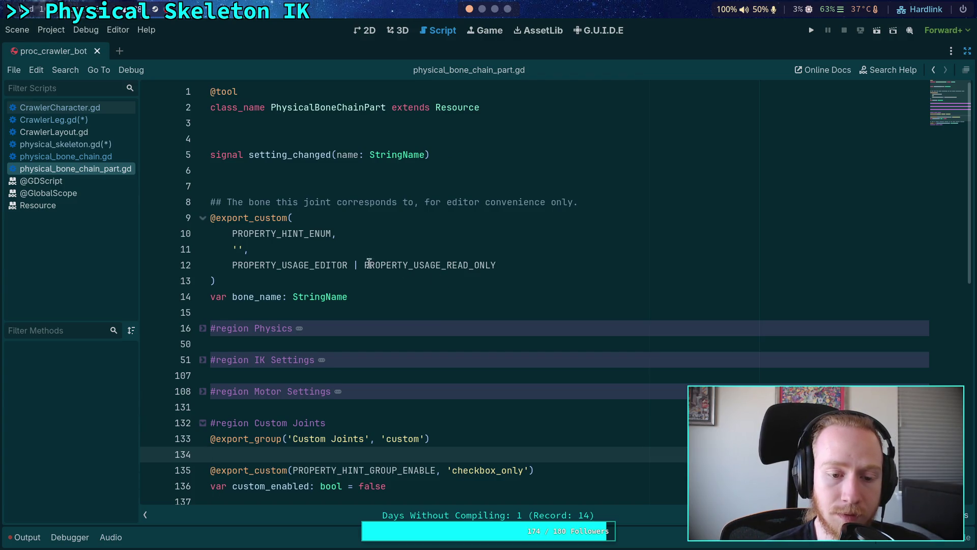
pyautogui.click(110, 147)
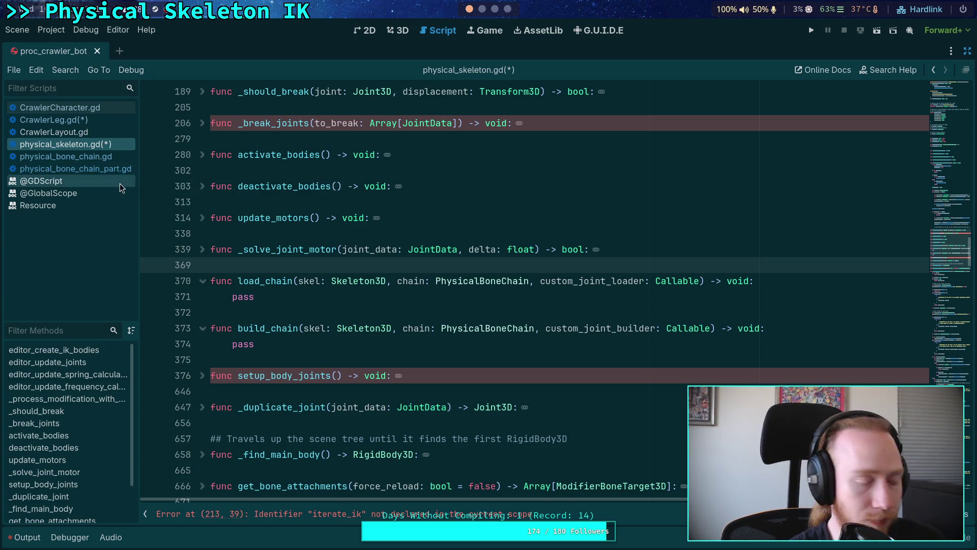
# Step: Return to physical_bone_chain.gd and scroll through _update_part_list's bone walk
pyautogui.click(76, 156)
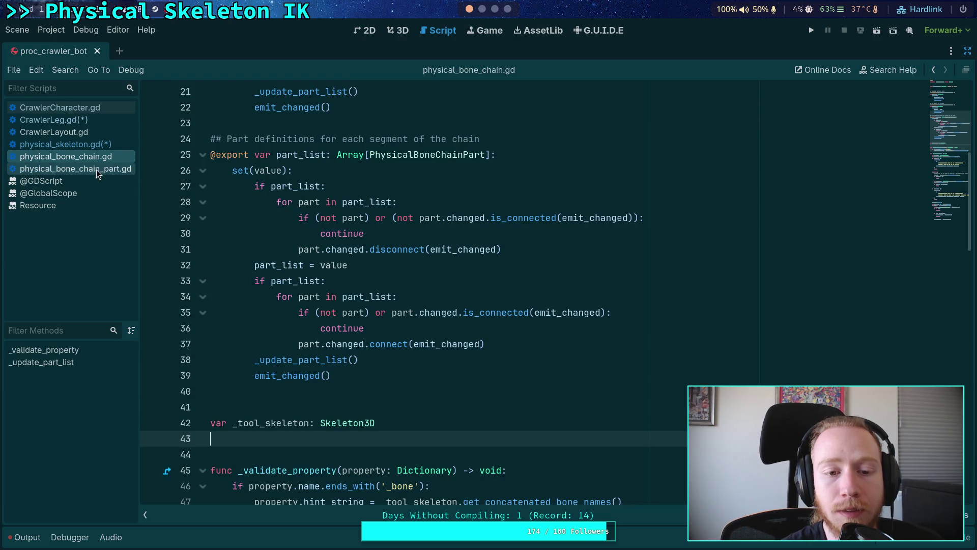
pyautogui.scroll(-2, 381, 344)
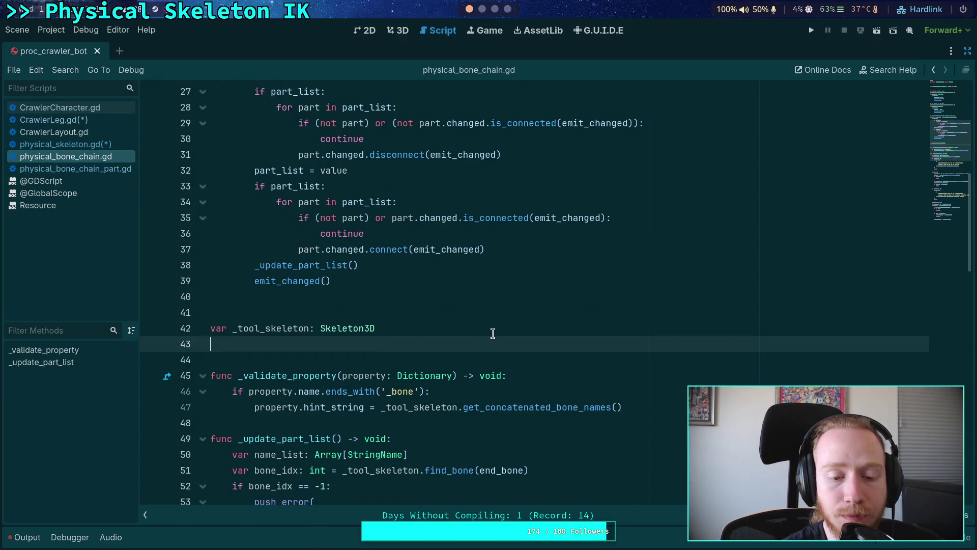
pyautogui.scroll(8, 500, 333)
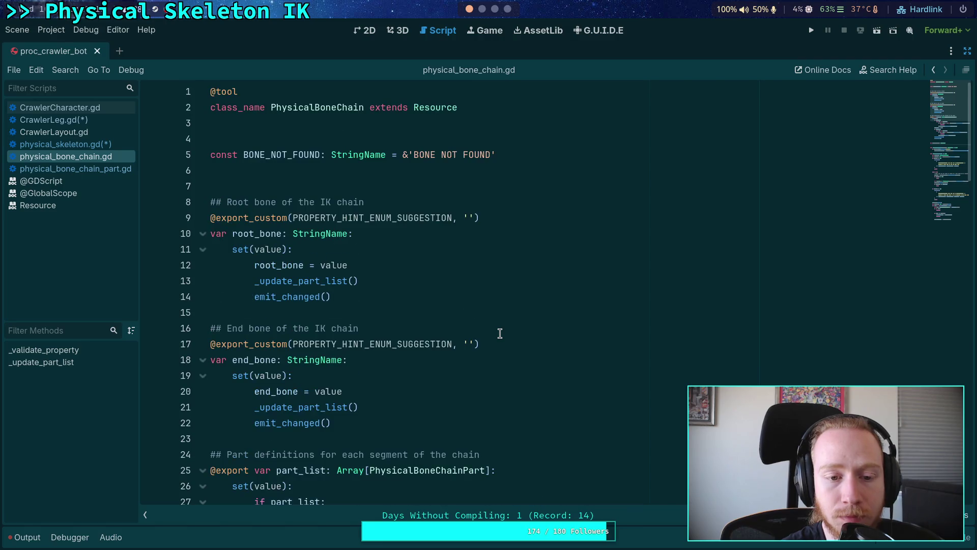
pyautogui.scroll(-4, 500, 334)
pyautogui.scroll(-5, 500, 334)
pyautogui.scroll(5, 499, 334)
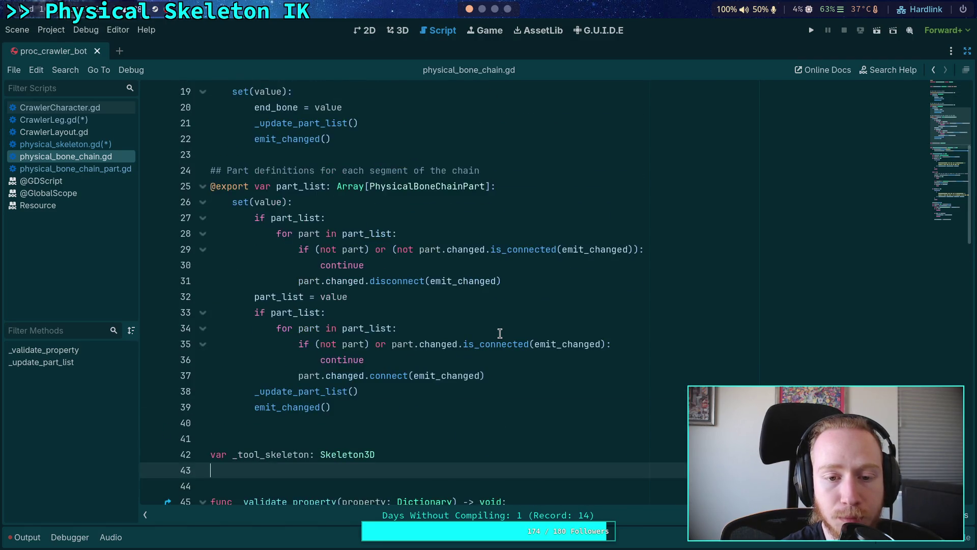
pyautogui.scroll(2, 500, 333)
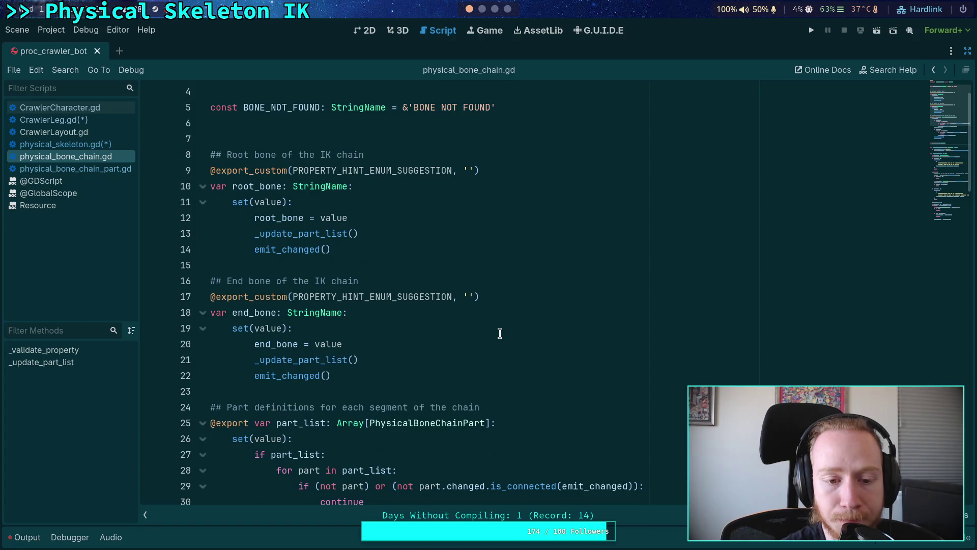
pyautogui.scroll(-9, 500, 333)
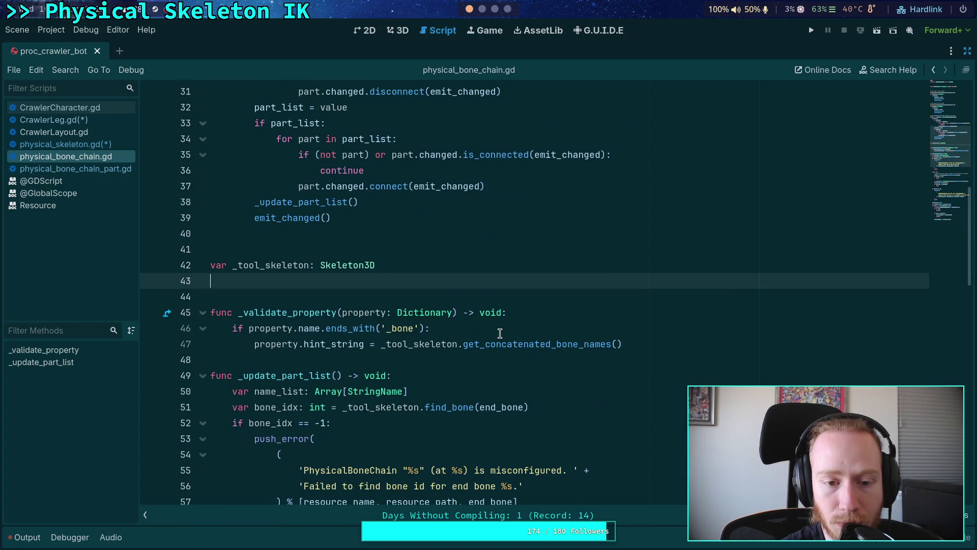
pyautogui.scroll(-3, 500, 333)
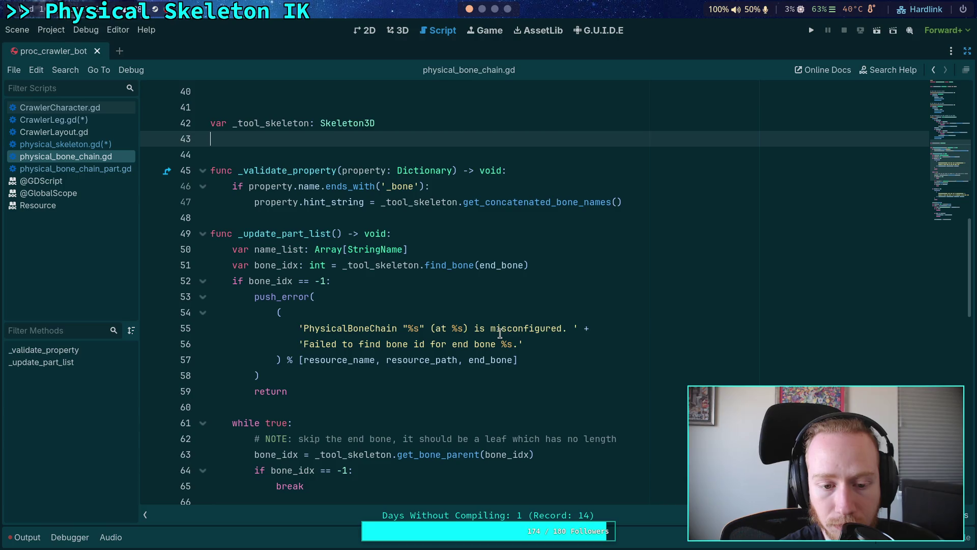
pyautogui.scroll(-7, 500, 333)
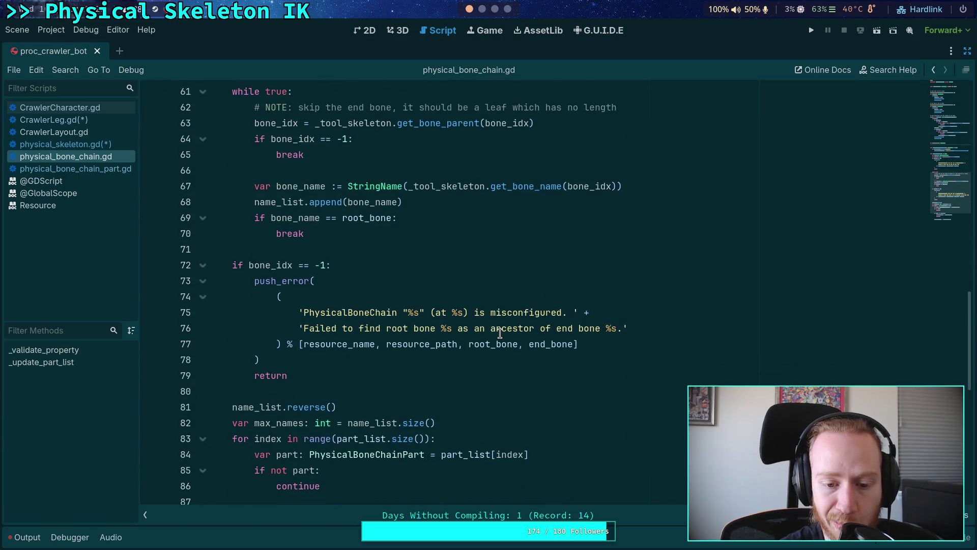
pyautogui.scroll(6, 500, 333)
pyautogui.scroll(-5, 500, 333)
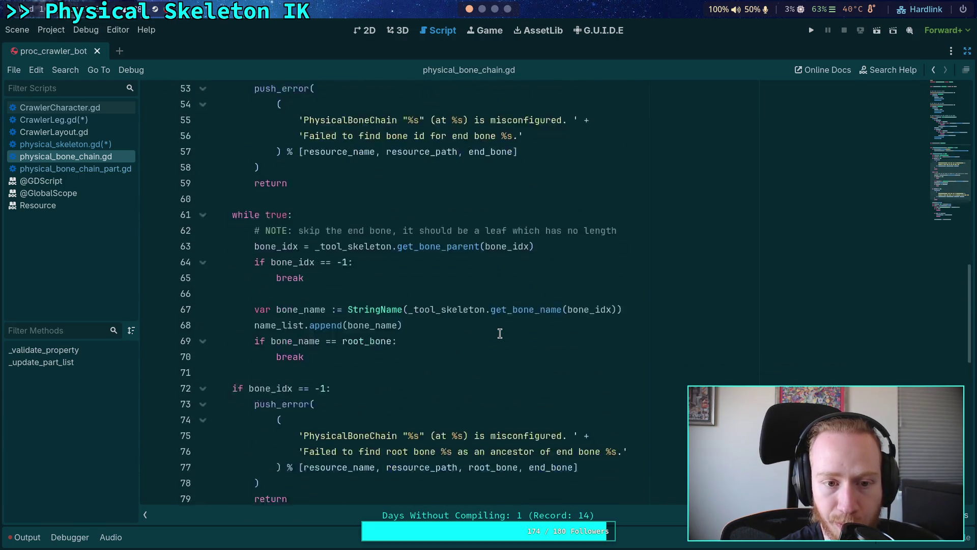
pyautogui.scroll(-3, 500, 334)
# Step: Highlight every use of name_list, then place the caret after the _tool_skeleton declaration
pyautogui.doubleClick(246, 310)
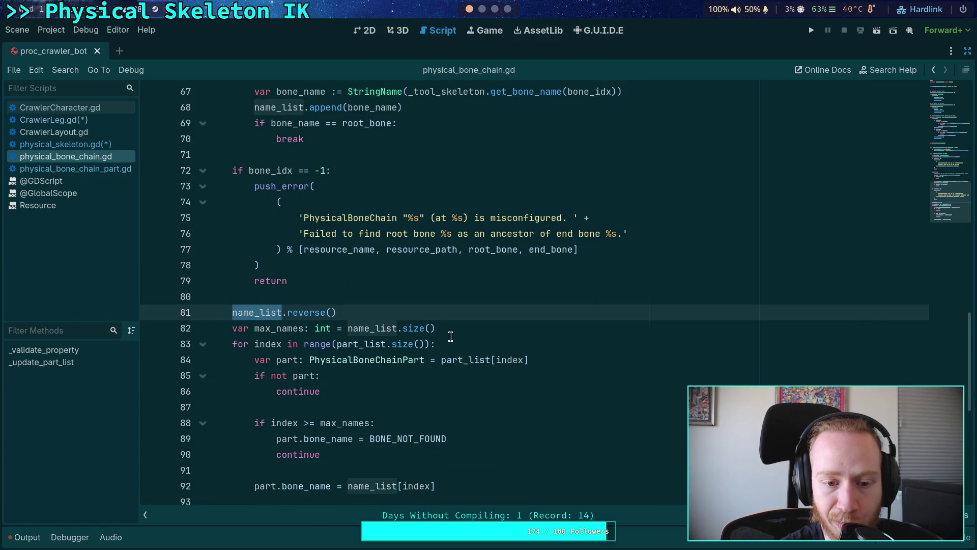
pyautogui.scroll(-3, 498, 331)
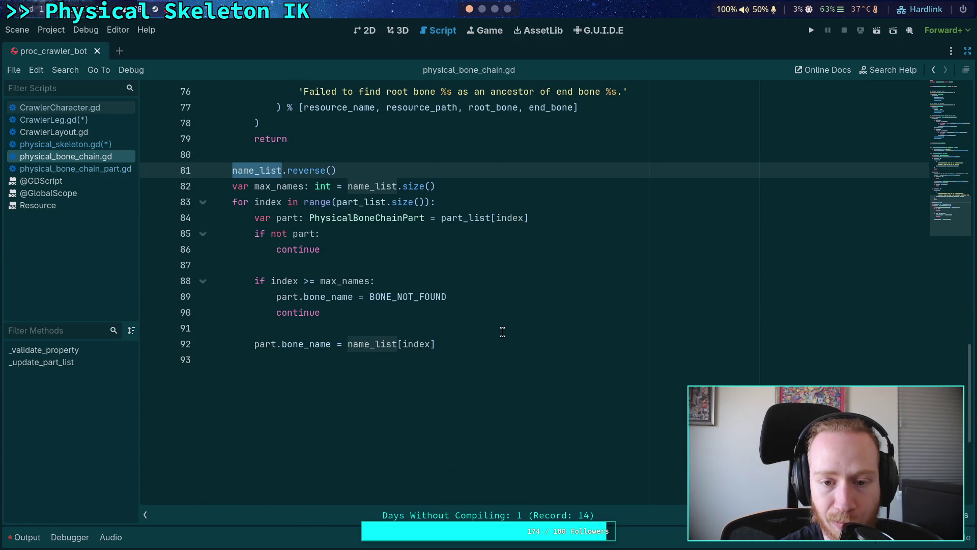
pyautogui.scroll(6, 503, 332)
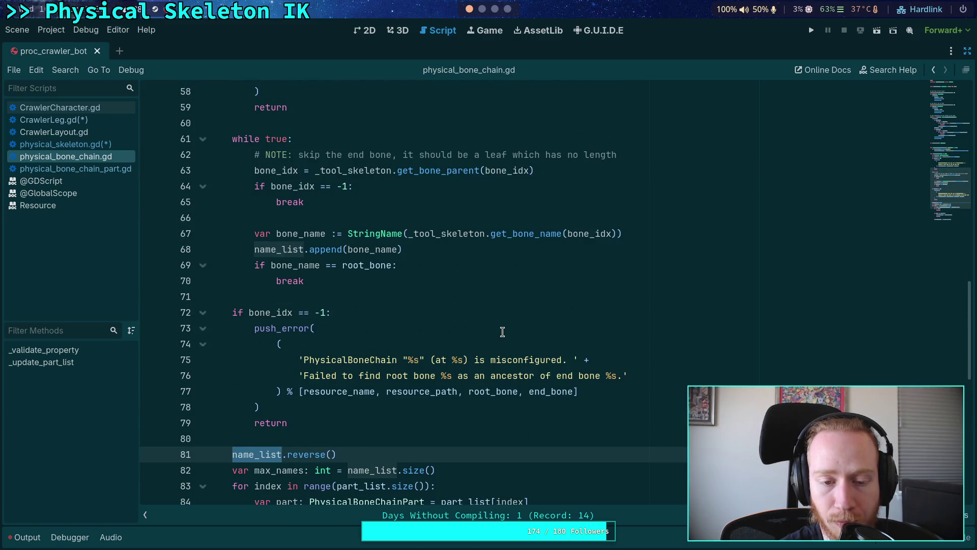
pyautogui.scroll(1, 502, 332)
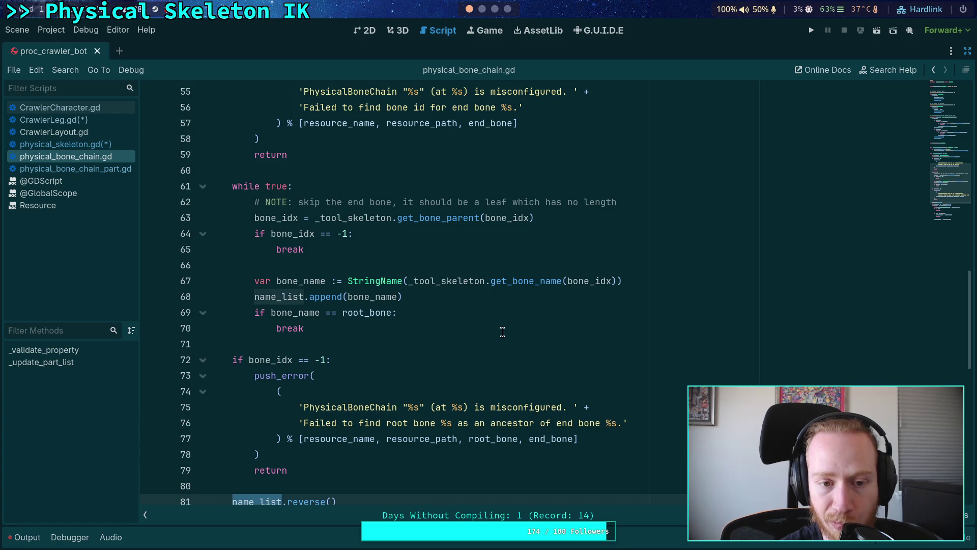
pyautogui.scroll(7, 502, 332)
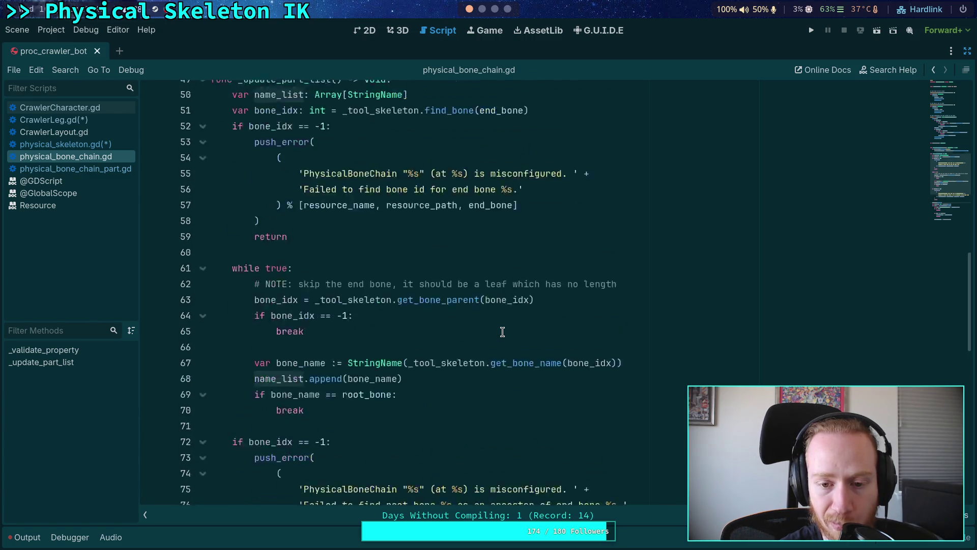
pyautogui.scroll(2, 370, 304)
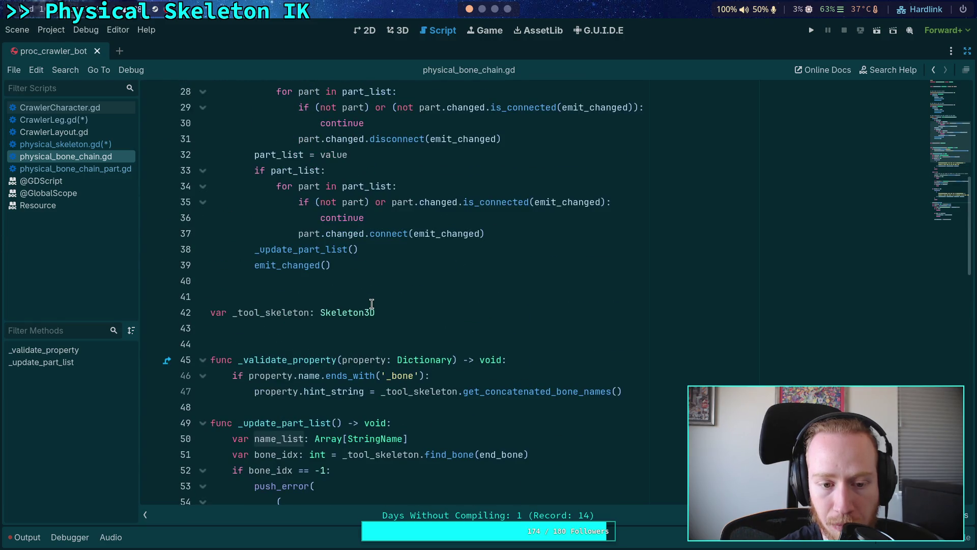
pyautogui.click(399, 311)
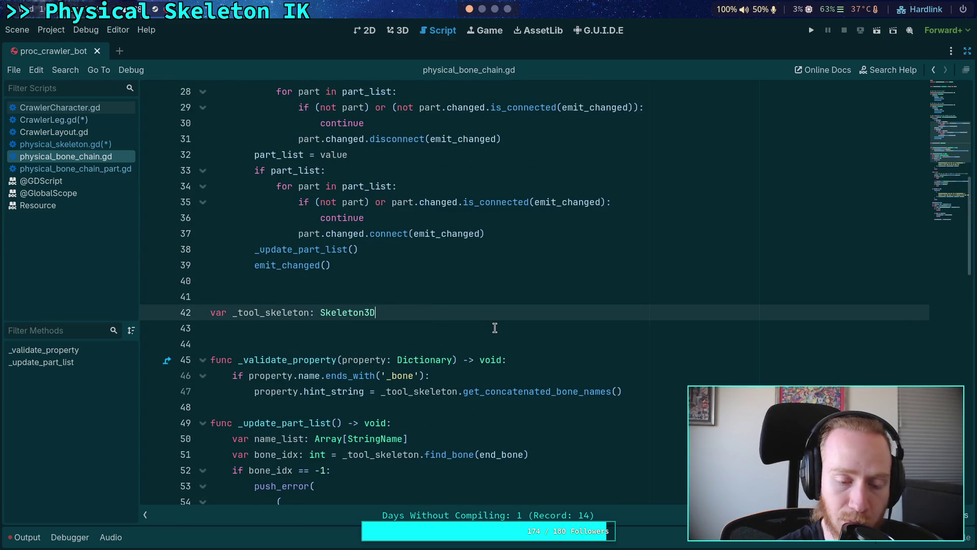
# Step: Declare 'var bone_list: PackedInt32Array' below the _tool_skeleton declaration
pyautogui.press('Return')
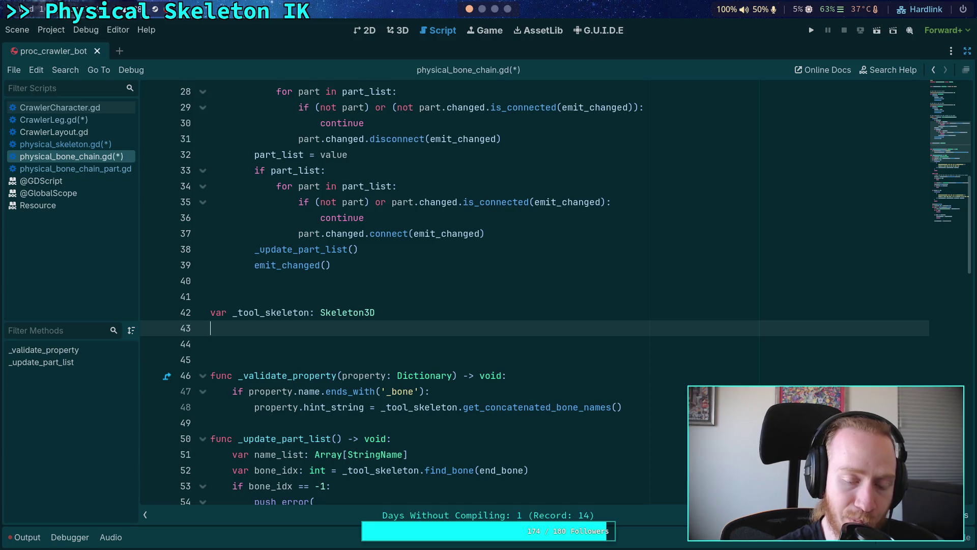
pyautogui.press('Return')
pyautogui.scroll(-2, 496, 337)
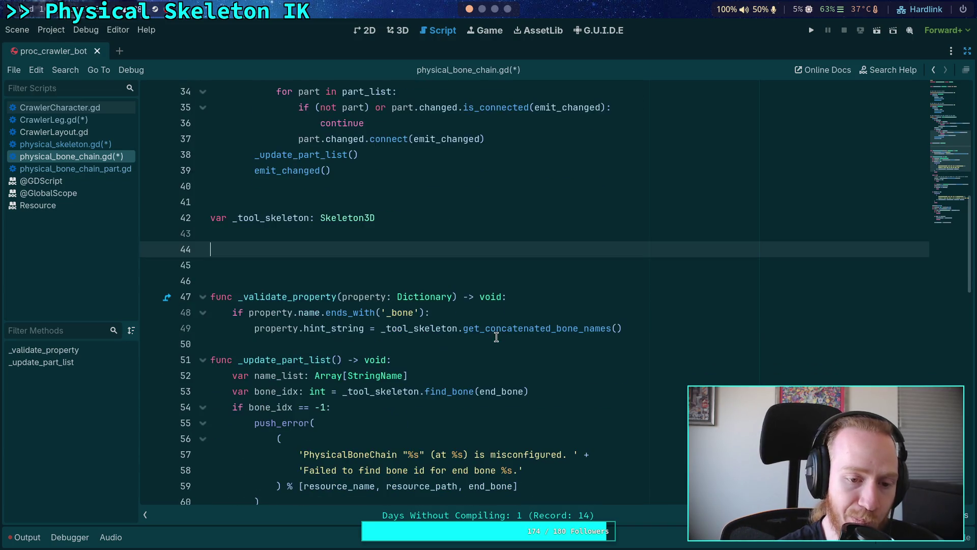
pyautogui.write('var bon')
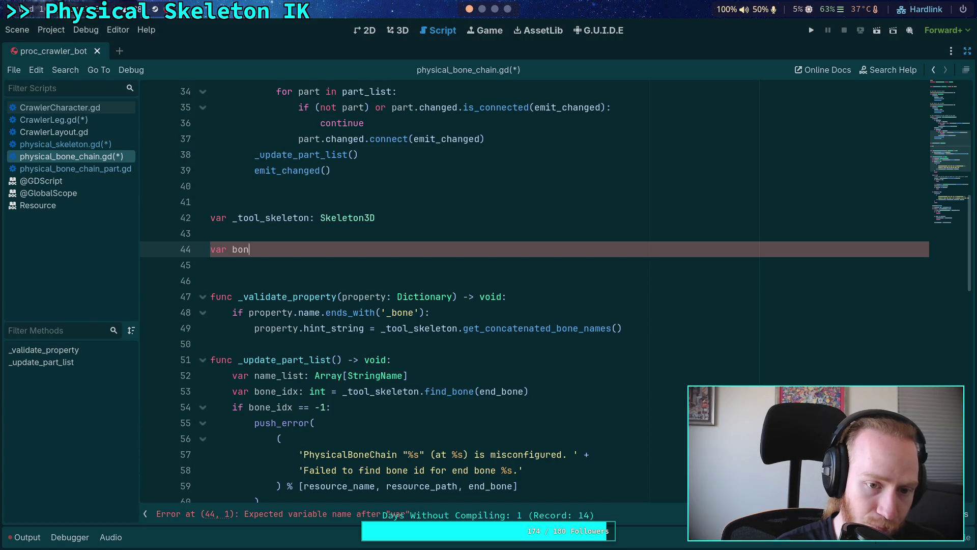
pyautogui.write('e')
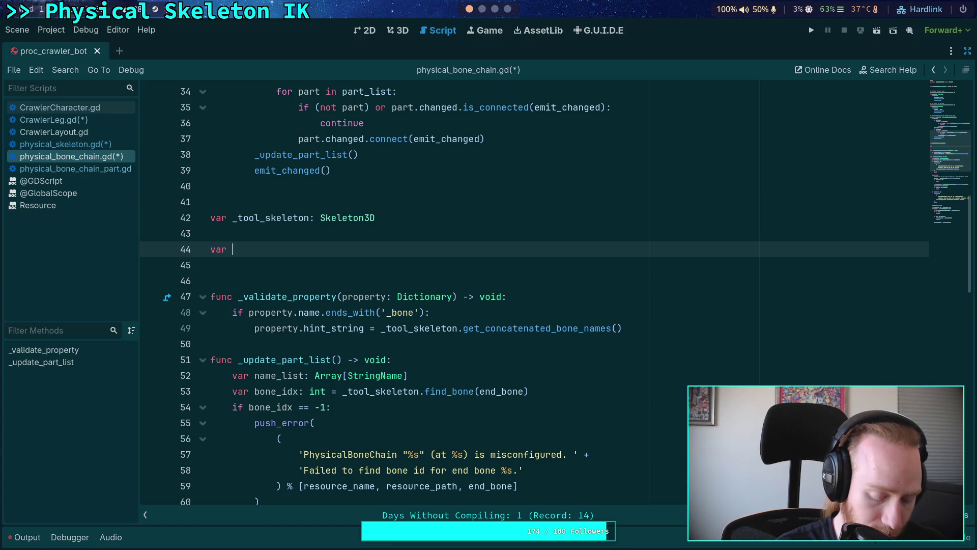
pyautogui.press('BackSpace')
pyautogui.write('chain_bone')
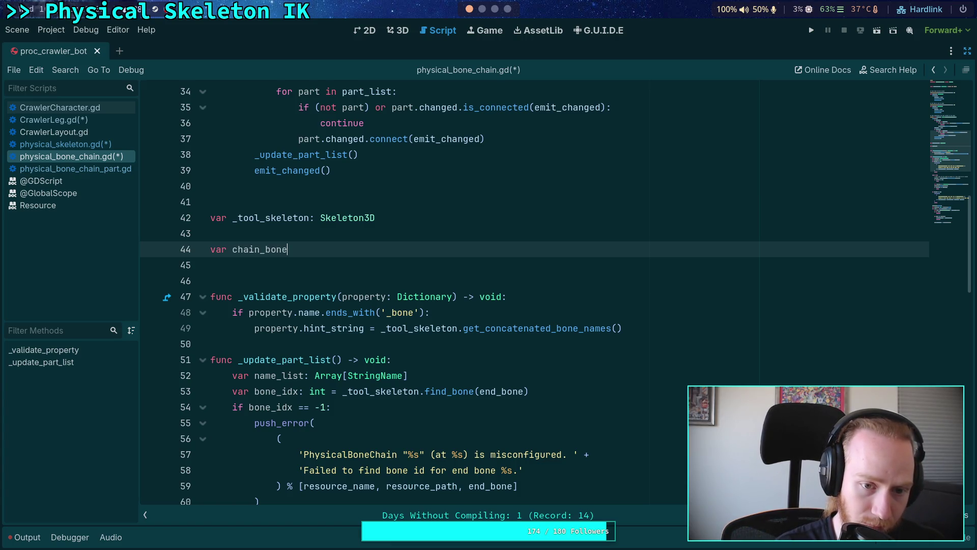
pyautogui.write('_ids')
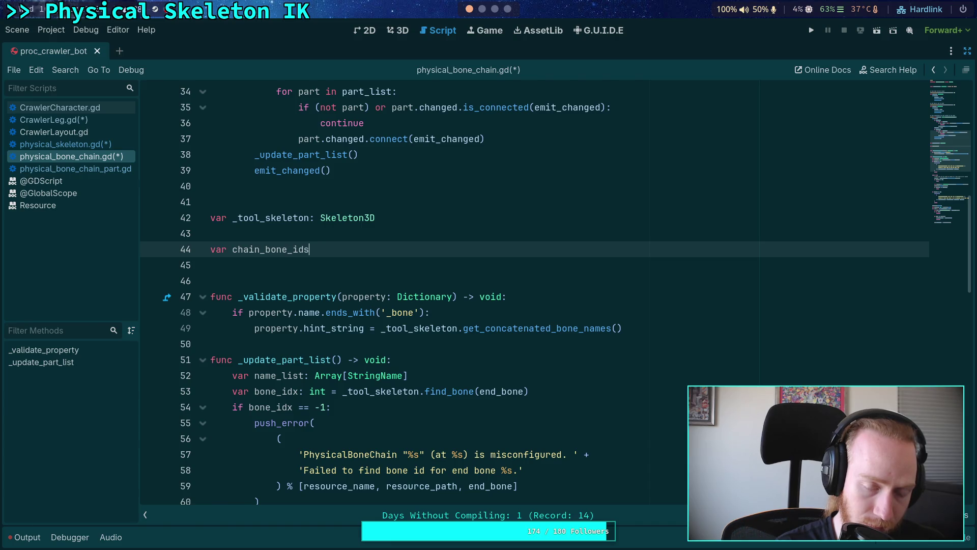
pyautogui.press('BackSpace')
pyautogui.press('BackSpace')
pyautogui.press('BackSpace')
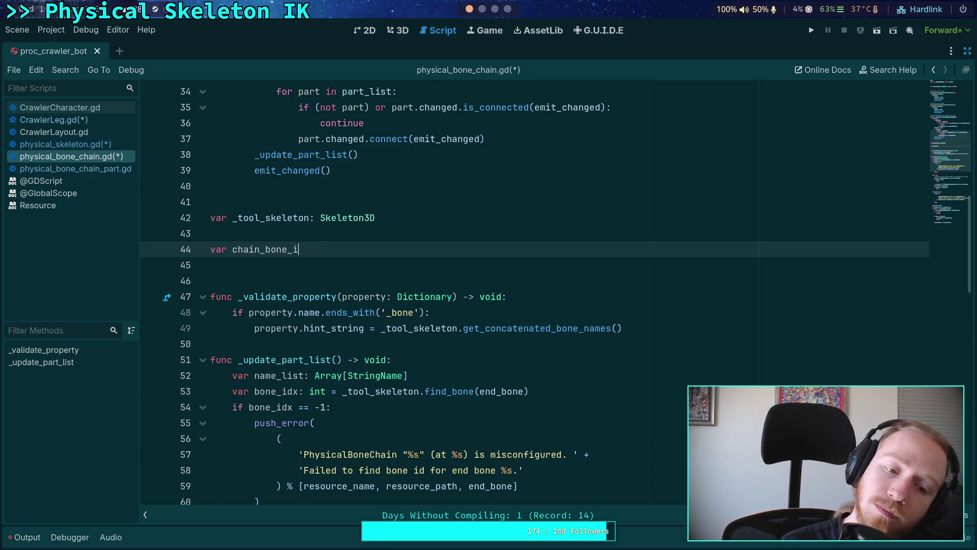
pyautogui.write('bone_list: PackedI')
pyautogui.press('Return')
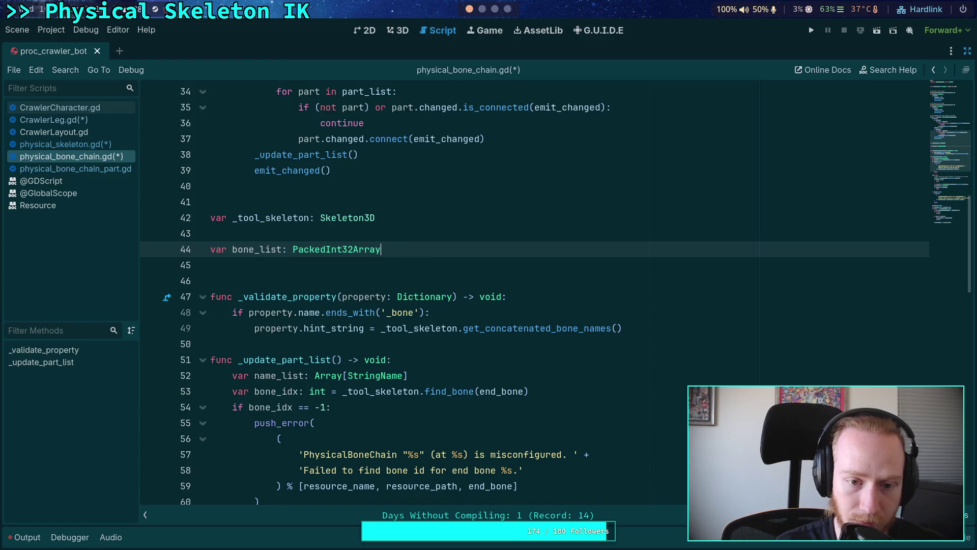
# Step: Move the name_list declaration below the end-bone bone_idx check with Alt+Down
pyautogui.scroll(-1, 455, 344)
pyautogui.doubleClick(261, 199)
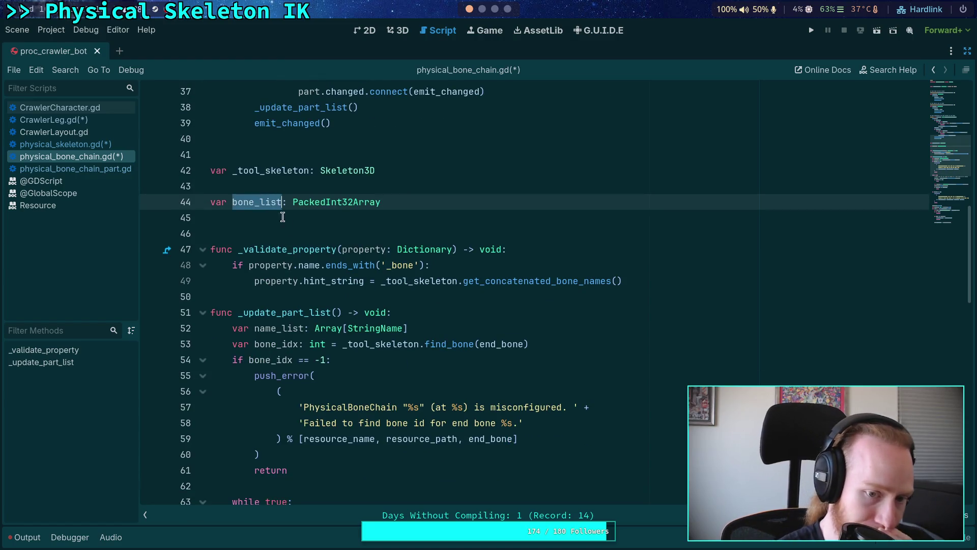
pyautogui.scroll(-1, 433, 342)
pyautogui.scroll(-1, 348, 301)
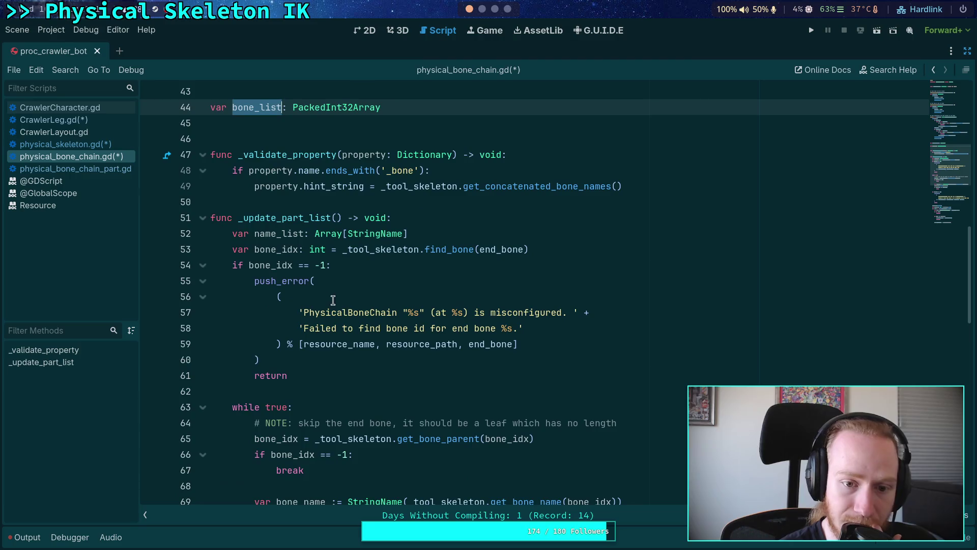
pyautogui.doubleClick(273, 234)
pyautogui.scroll(-2, 452, 336)
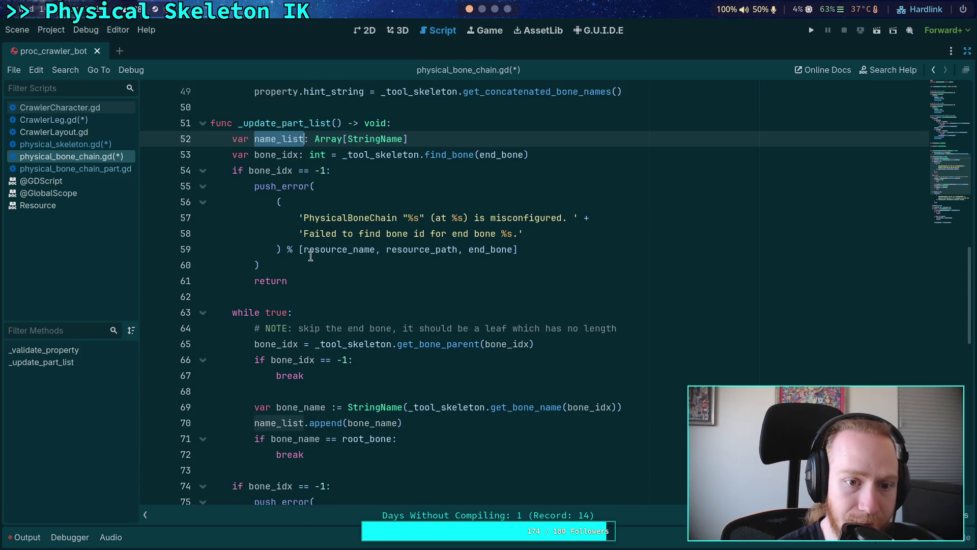
pyautogui.doubleClick(283, 156)
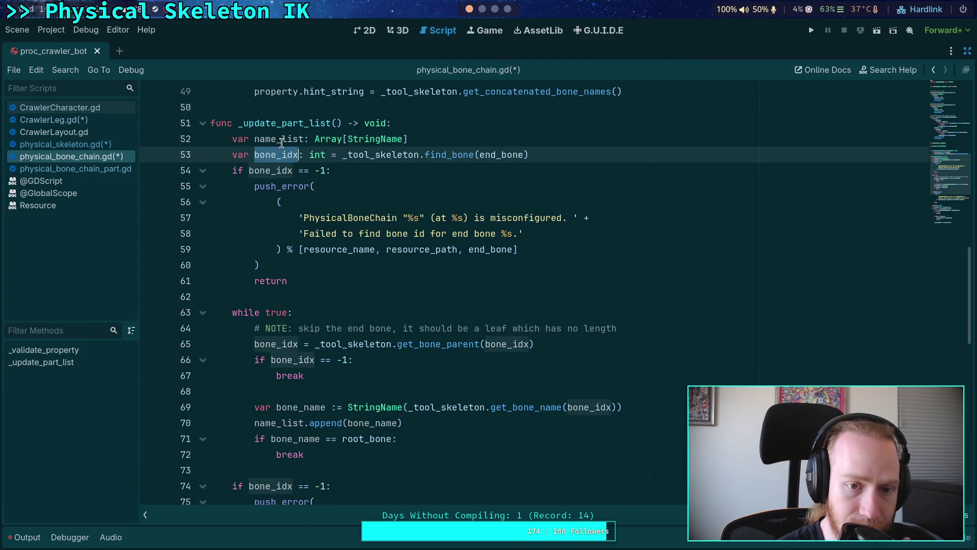
pyautogui.doubleClick(283, 142)
pyautogui.hotkey('alt', 'Down')
pyautogui.hotkey('alt', 'Down')
pyautogui.hotkey('alt', 'Down')
pyautogui.hotkey('alt', 'Down')
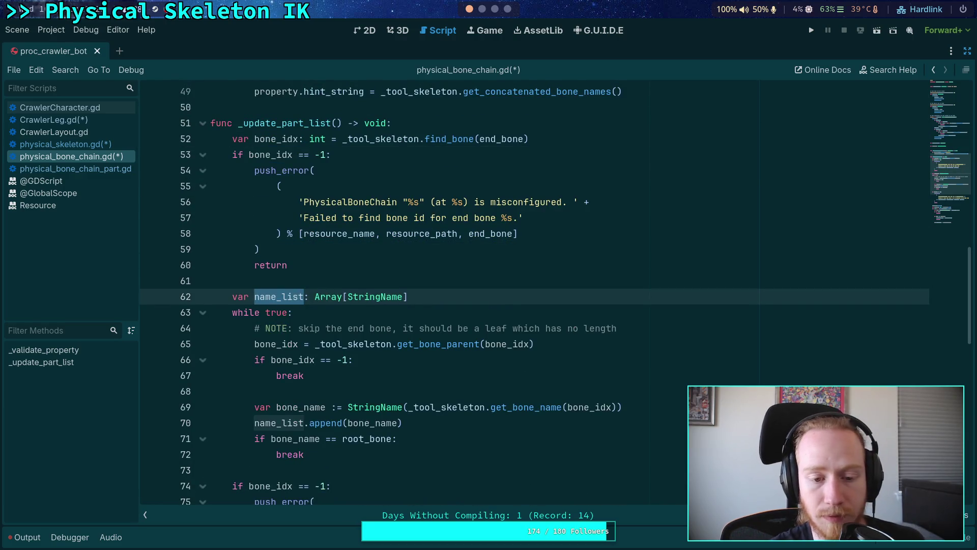
# Step: Add 'bone_list.clear()' after the name_list declaration, before the while loop
pyautogui.scroll(-2, 586, 326)
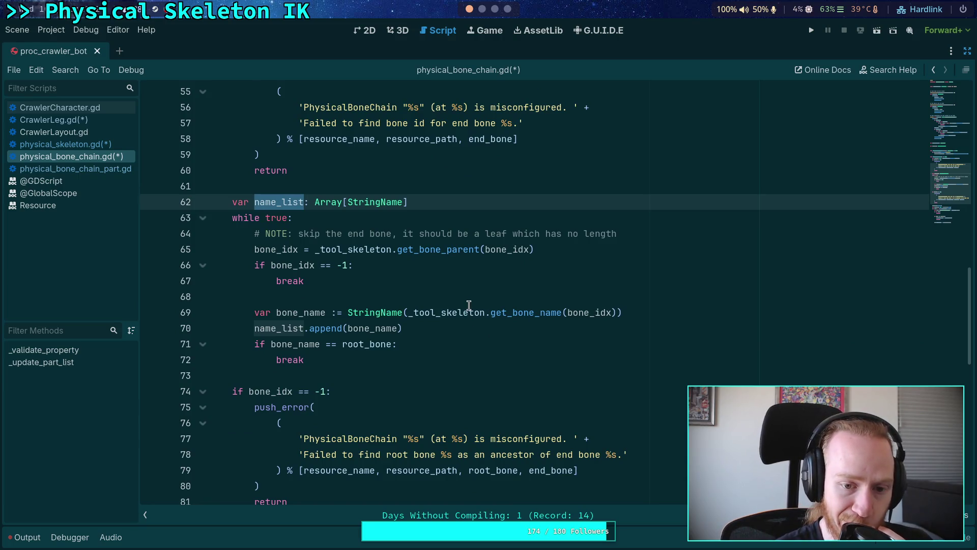
pyautogui.click(420, 301)
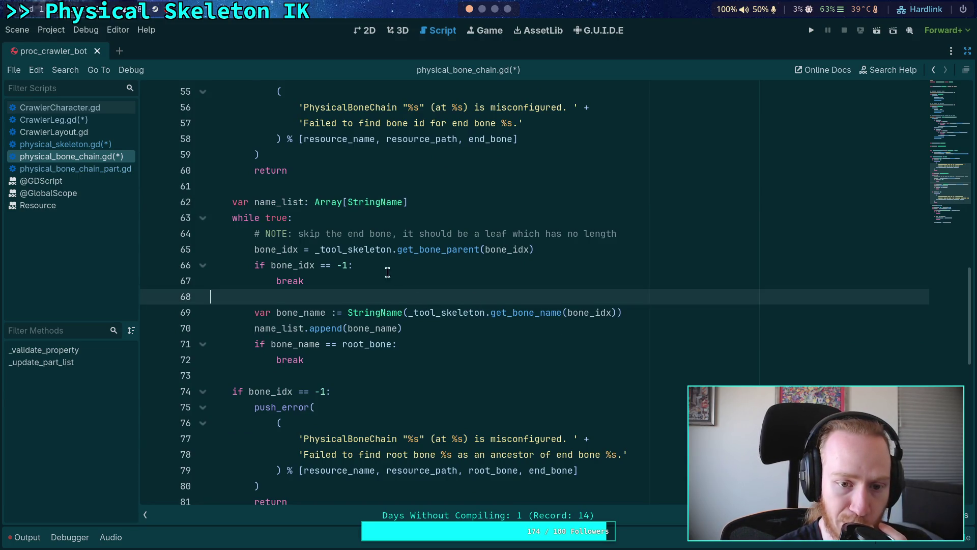
pyautogui.doubleClick(290, 249)
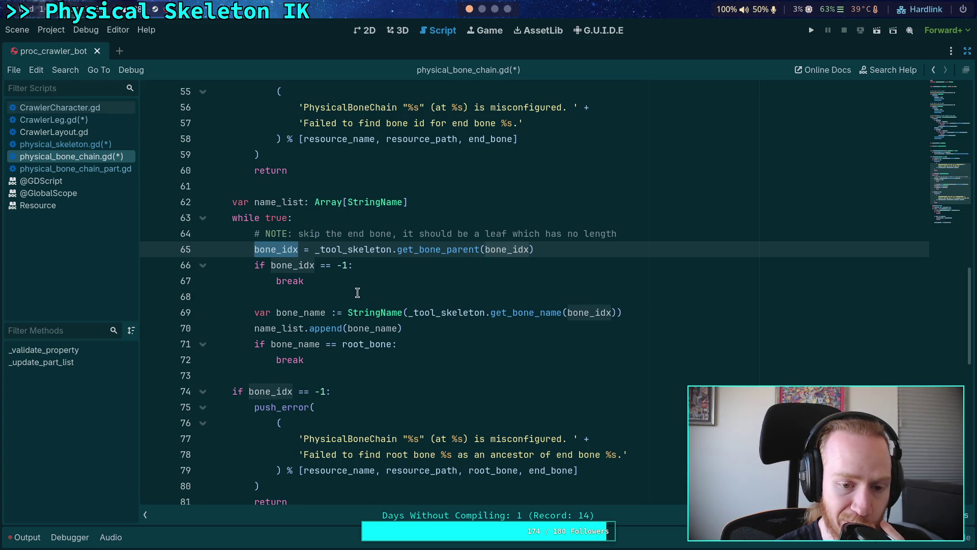
pyautogui.scroll(2, 351, 293)
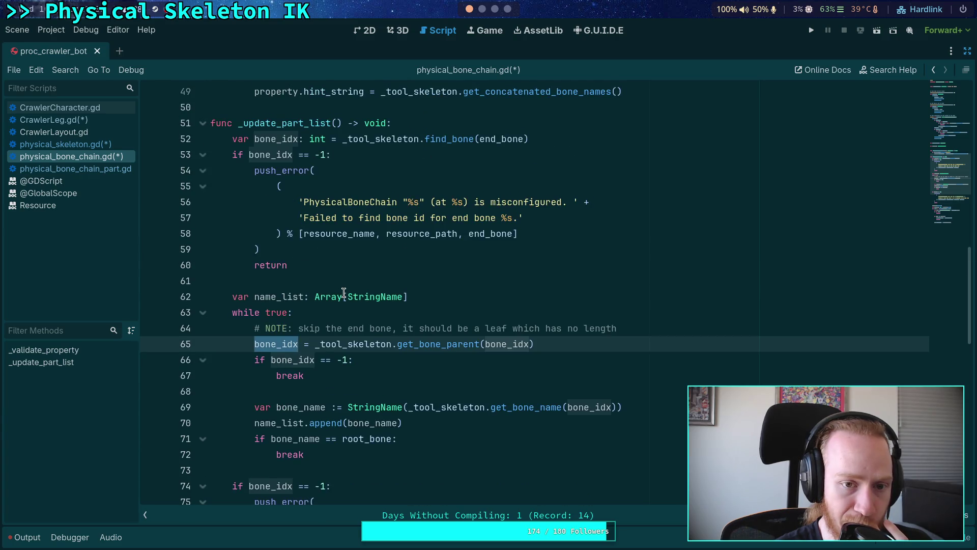
pyautogui.scroll(2, 344, 293)
pyautogui.scroll(-3, 423, 250)
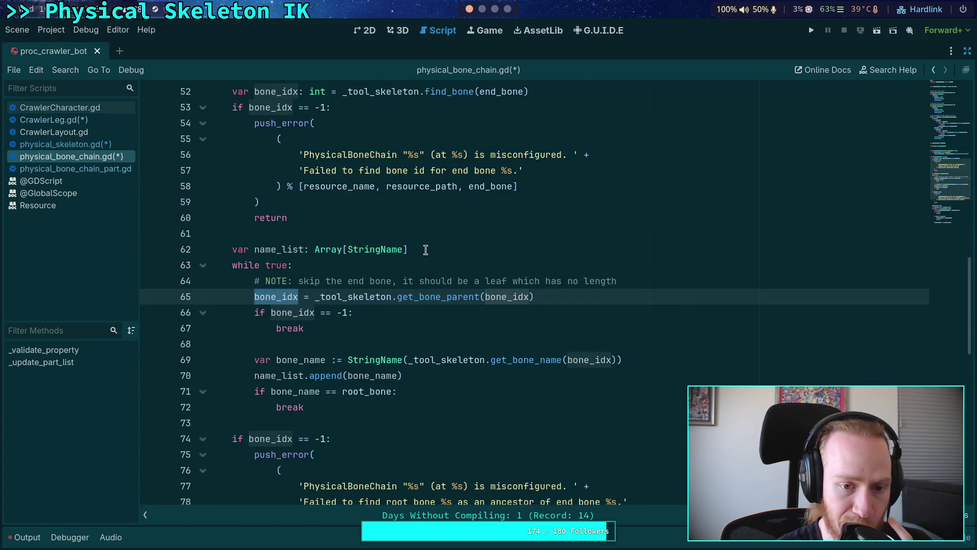
pyautogui.click(441, 252)
pyautogui.press('Return')
pyautogui.write('bone_list')
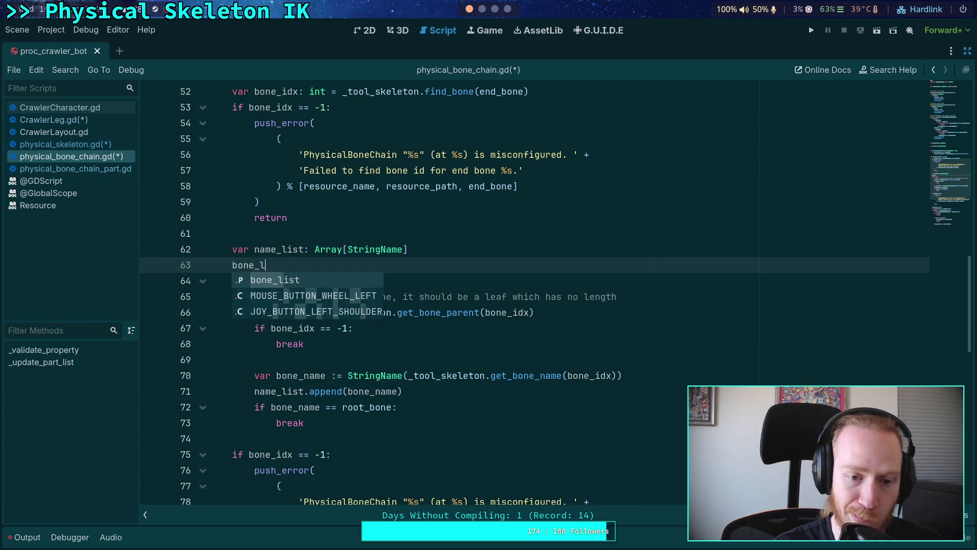
pyautogui.write('.clear()')
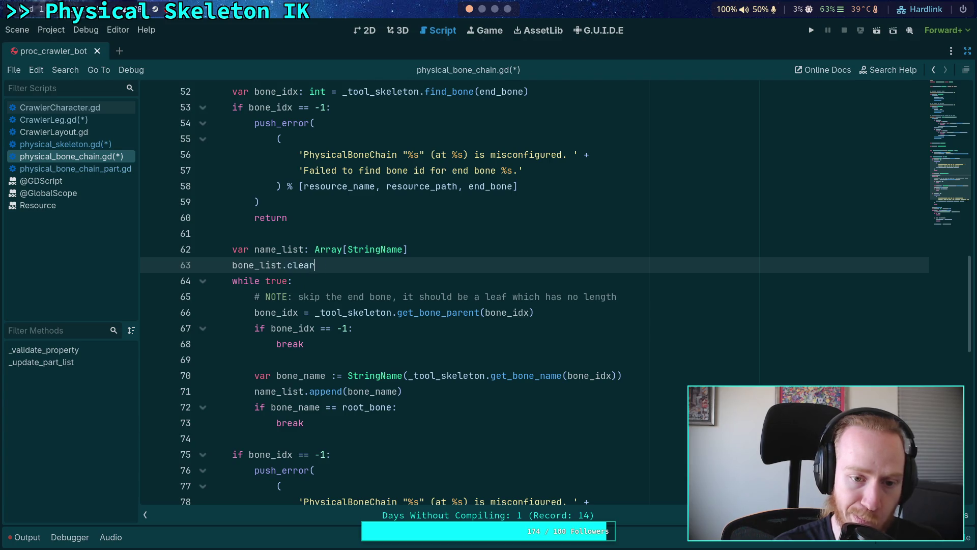
pyautogui.scroll(3, 478, 303)
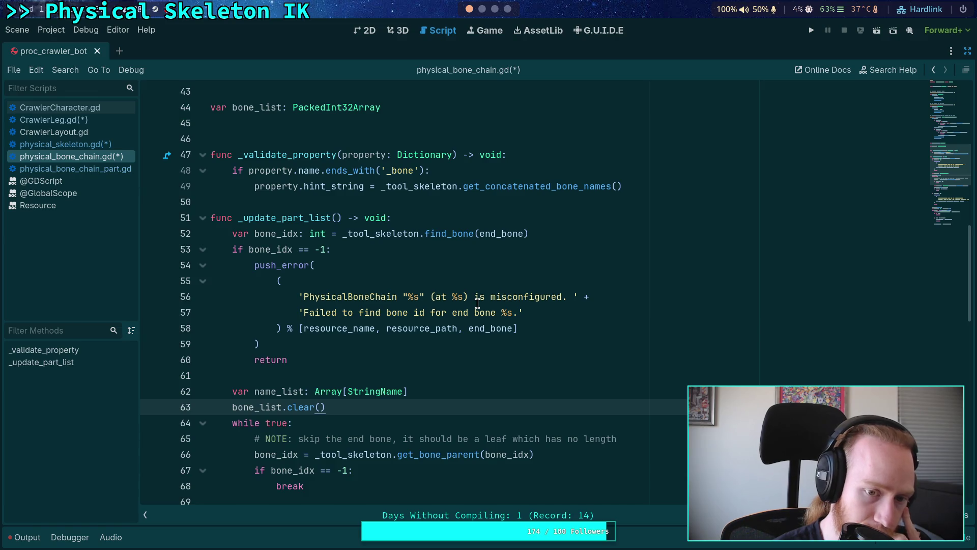
pyautogui.scroll(5, 478, 303)
pyautogui.scroll(3, 377, 299)
pyautogui.scroll(-5, 377, 299)
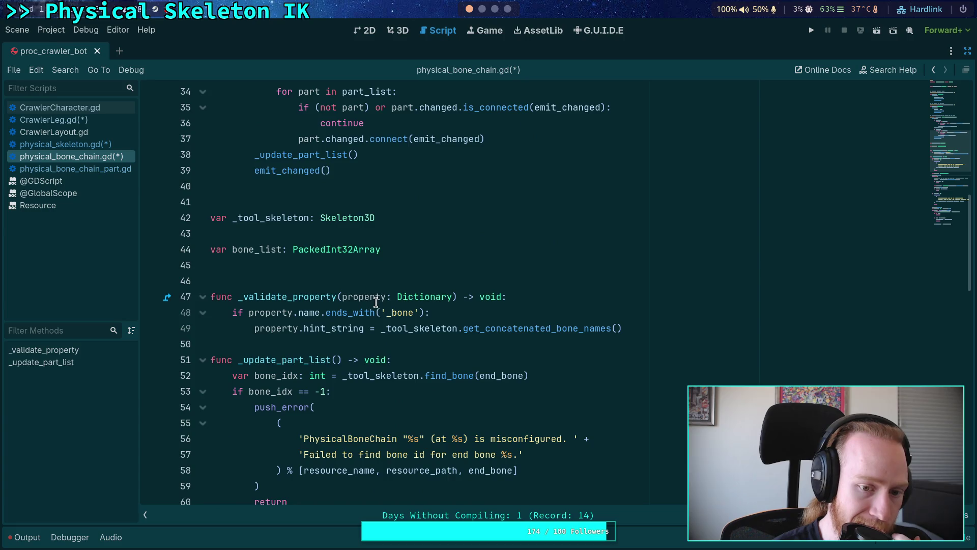
# Step: Add 'func _update_bone_list() -> void' above _update_part_list
pyautogui.click(322, 342)
pyautogui.press('Down')
pyautogui.press('Up')
pyautogui.press('Return')
pyautogui.write('func _update_')
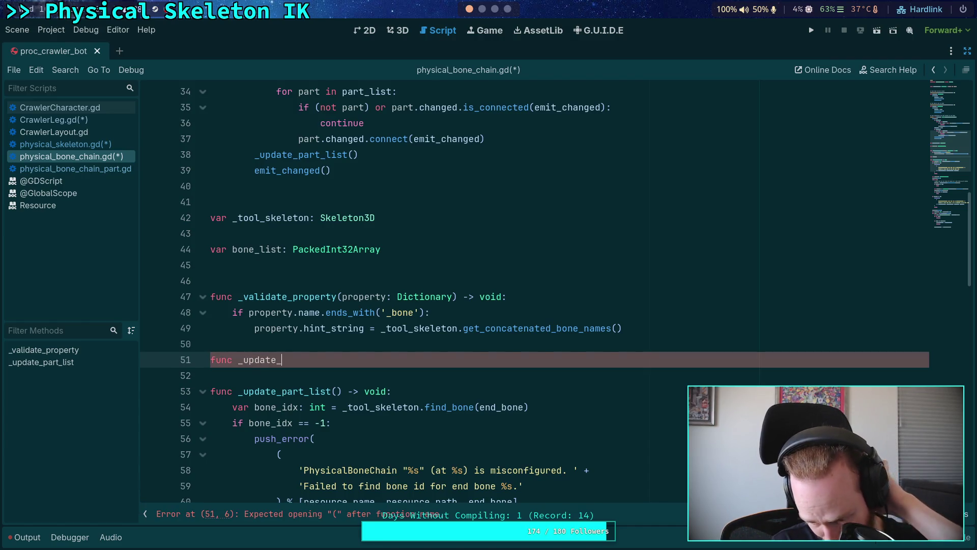
pyautogui.write('b')
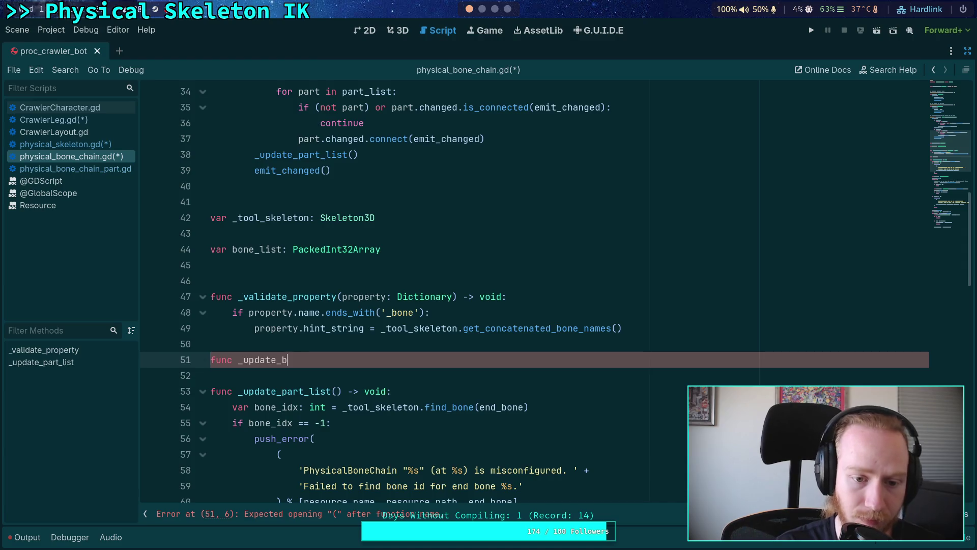
pyautogui.write('one_list() -> v')
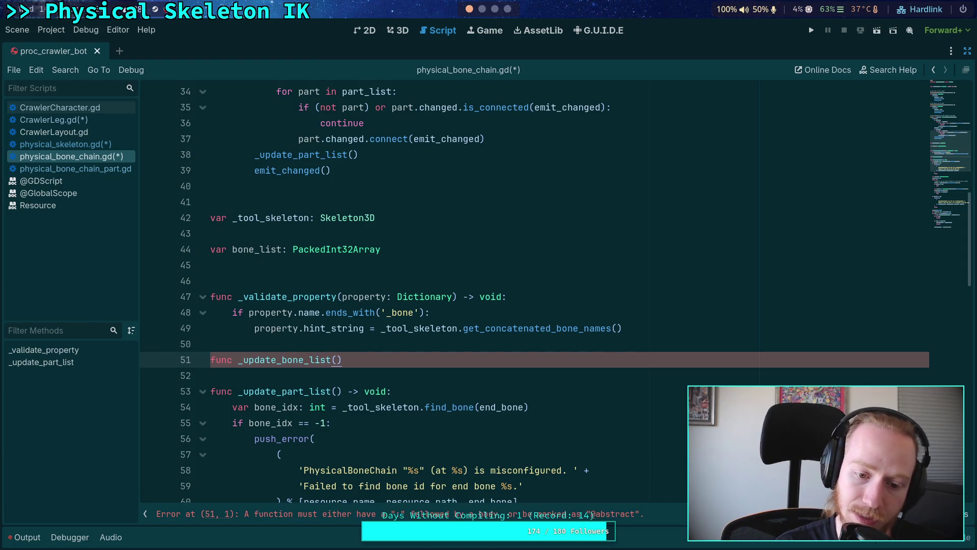
pyautogui.write('oid:')
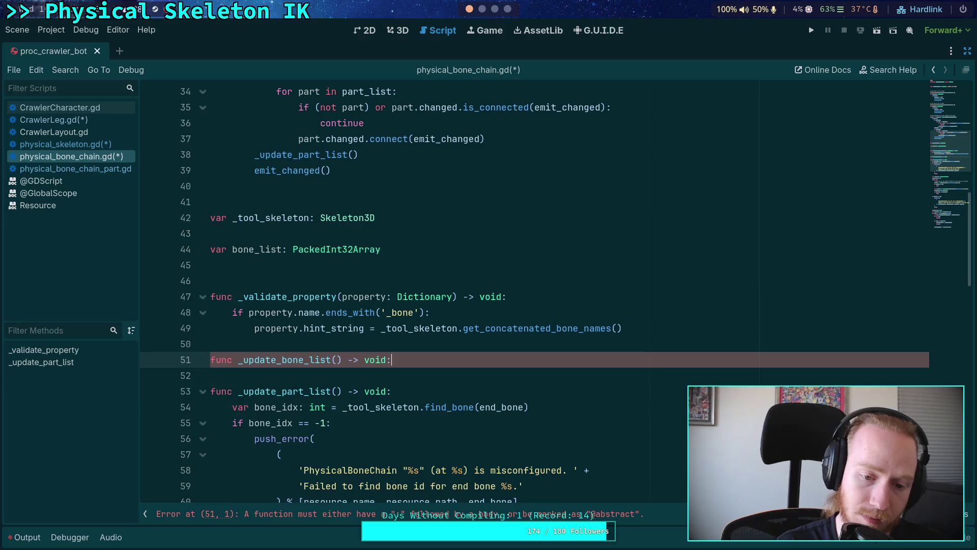
pyautogui.press('Return')
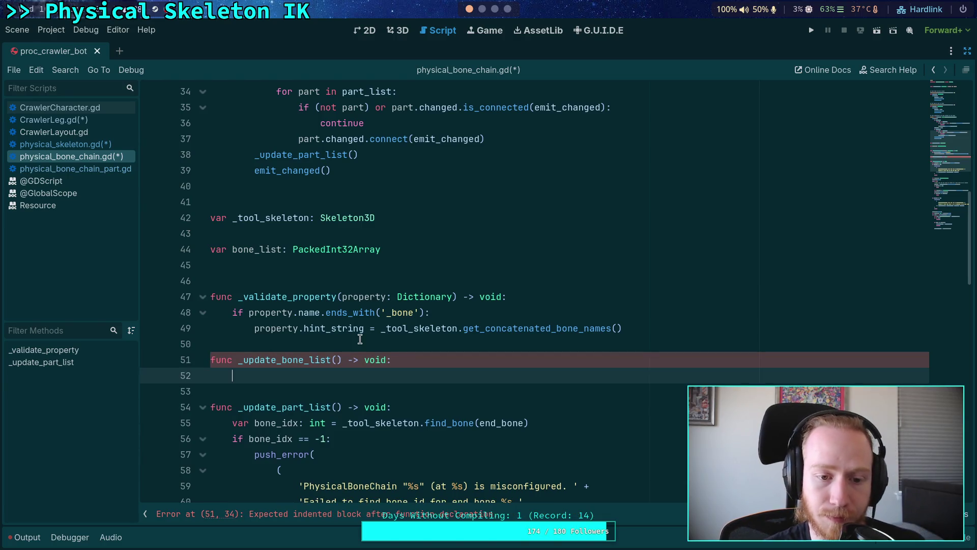
# Step: Make bone_list.clear() the body of _update_bone_list and select the end-bone lookup block
pyautogui.scroll(-5, 432, 363)
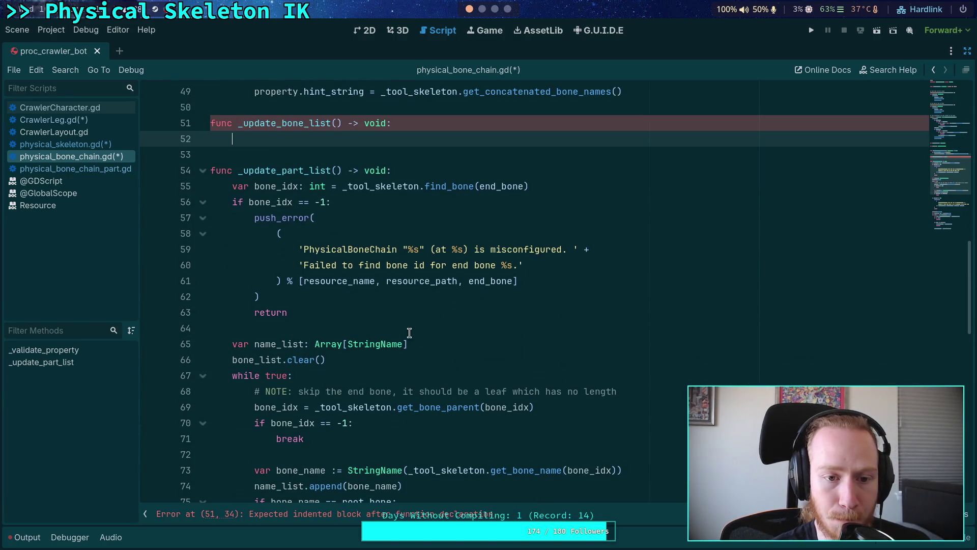
pyautogui.scroll(2, 458, 331)
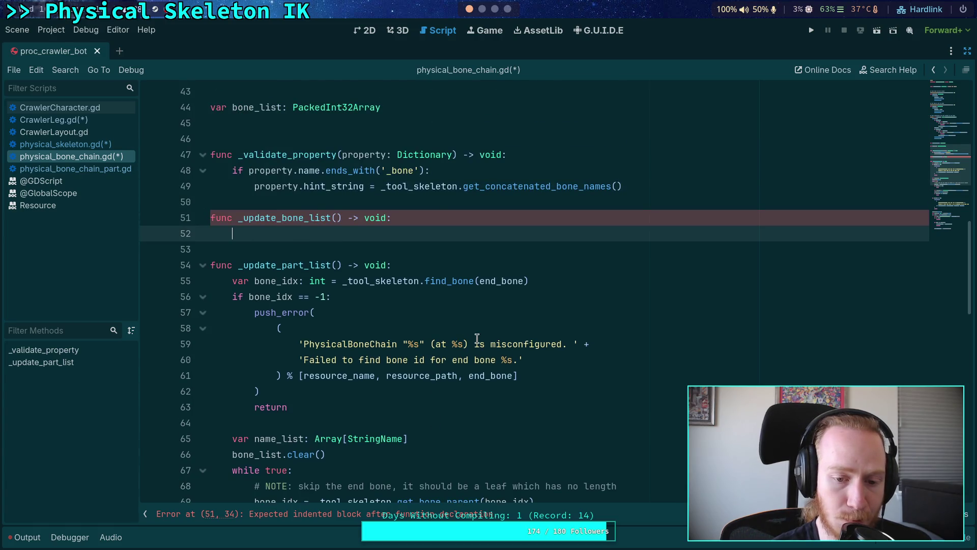
pyautogui.write('bone_list.cl')
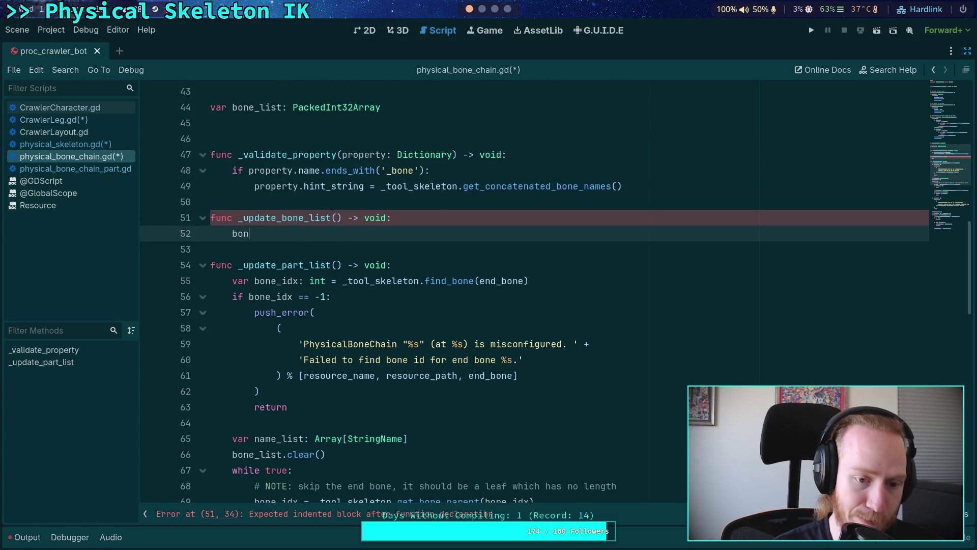
pyautogui.press('Return')
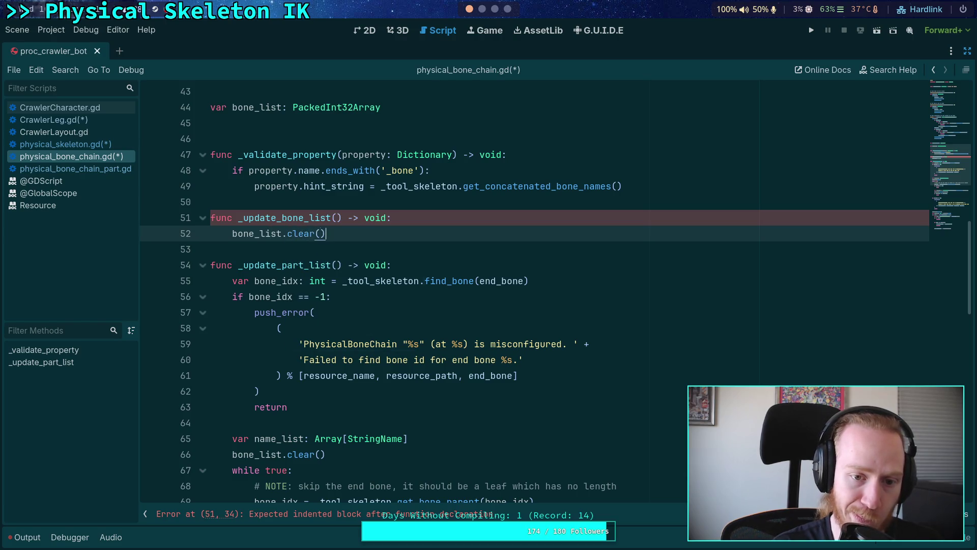
pyautogui.press('Return')
pyautogui.scroll(-2, 313, 233)
pyautogui.moveTo(232, 202)
pyautogui.mouseDown()
pyautogui.moveTo(254, 233)
pyautogui.moveTo(285, 328)
pyautogui.moveTo(315, 331)
pyautogui.mouseUp()
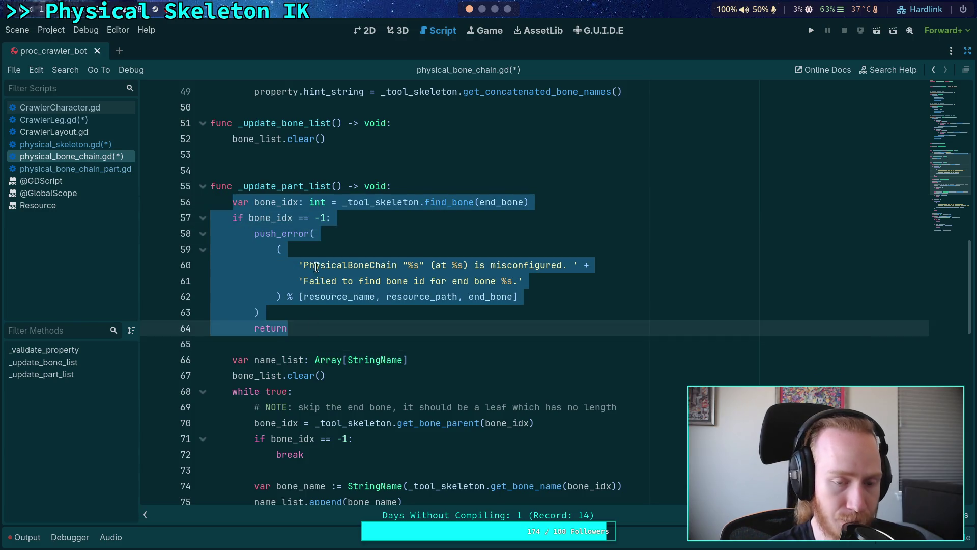
# Step: Move the find_bone/push_error block under bone_list.clear() and call _update_part_list() after the return
pyautogui.hotkey('ctrl', 'x')
pyautogui.click(356, 153)
pyautogui.hotkey('ctrl', 'v')
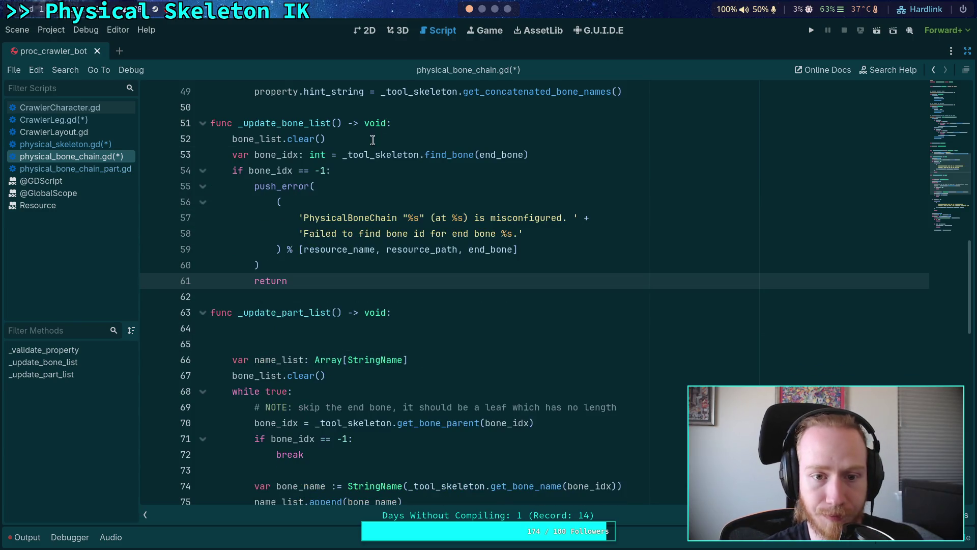
pyautogui.click(372, 139)
pyautogui.press('Return')
pyautogui.click(402, 302)
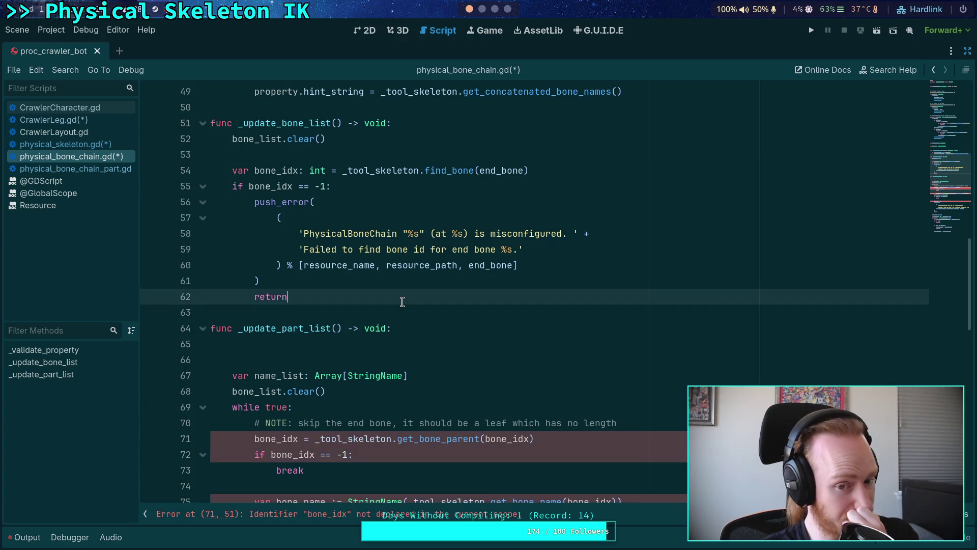
pyautogui.press('Return')
pyautogui.press('Return')
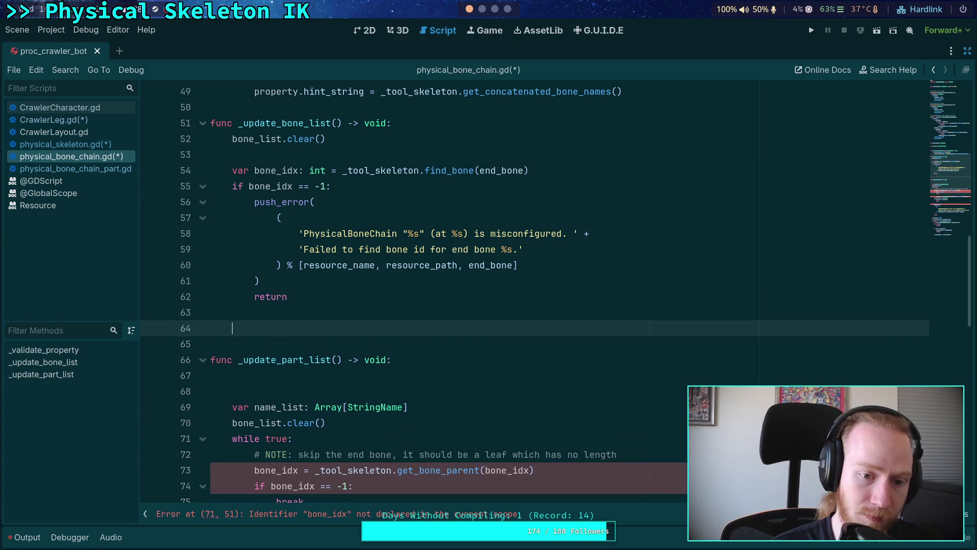
pyautogui.write('_update_part_')
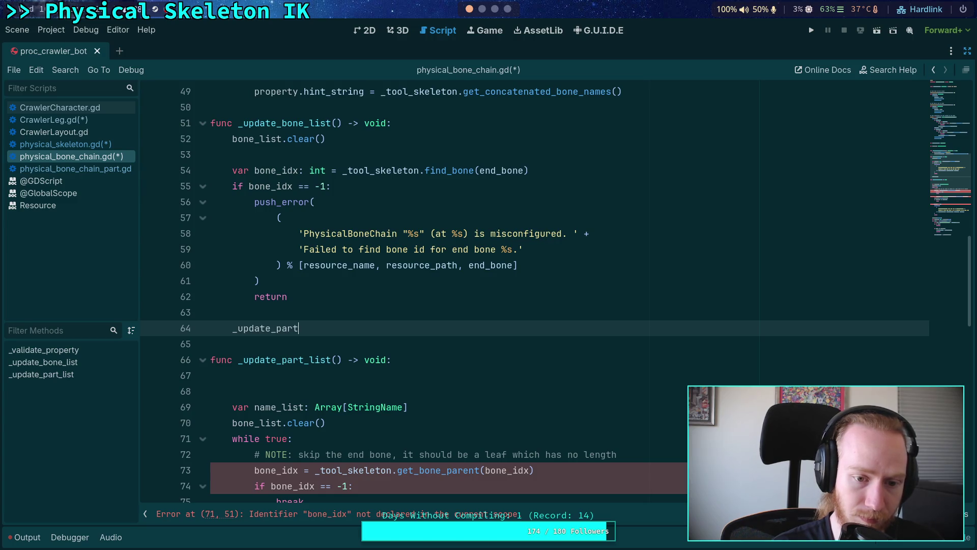
pyautogui.press('Return')
# Step: Move the parent-walking while loop and root-bone error block into _update_bone_list
pyautogui.scroll(-2, 355, 317)
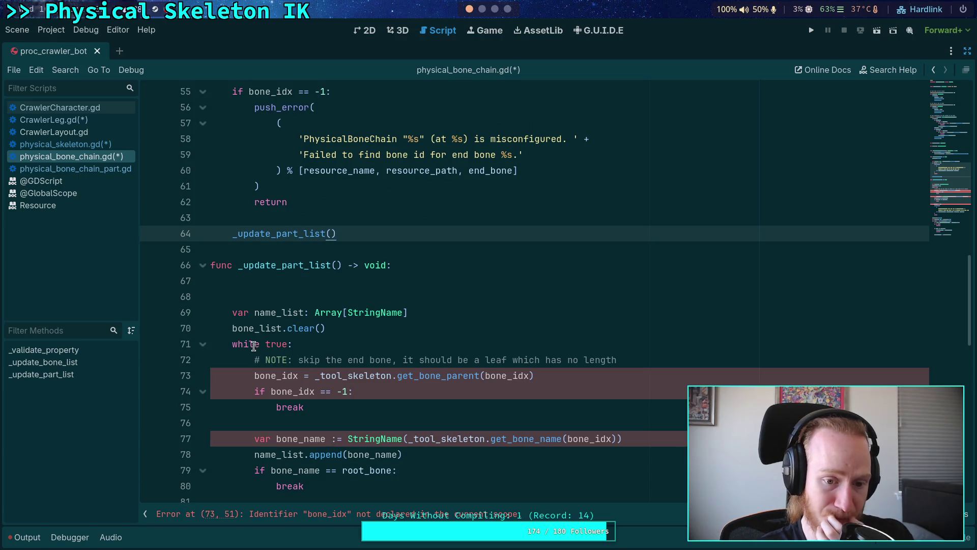
pyautogui.moveTo(233, 344); pyautogui.dragTo(335, 386)
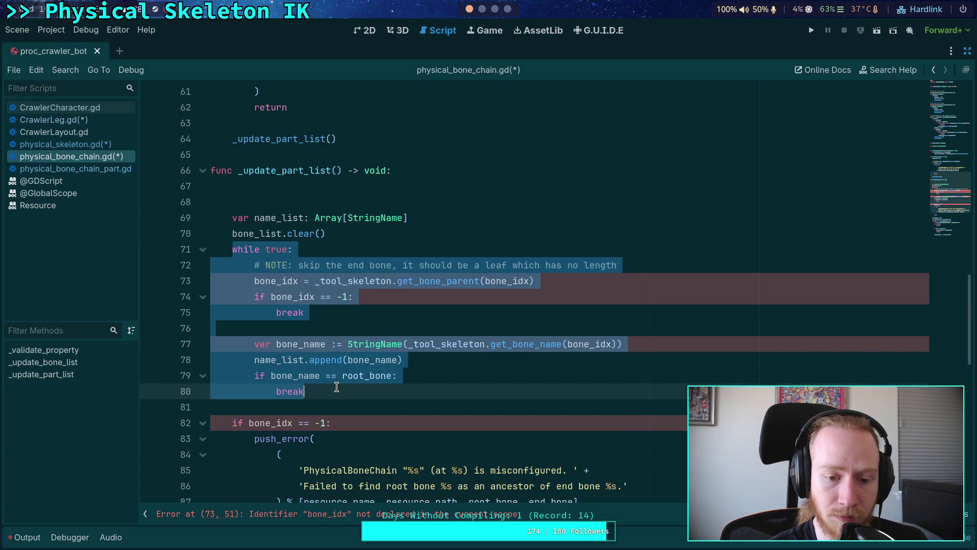
pyautogui.moveTo(336, 386)
pyautogui.mouseDown()
pyautogui.moveTo(330, 403)
pyautogui.moveTo(324, 391)
pyautogui.mouseUp()
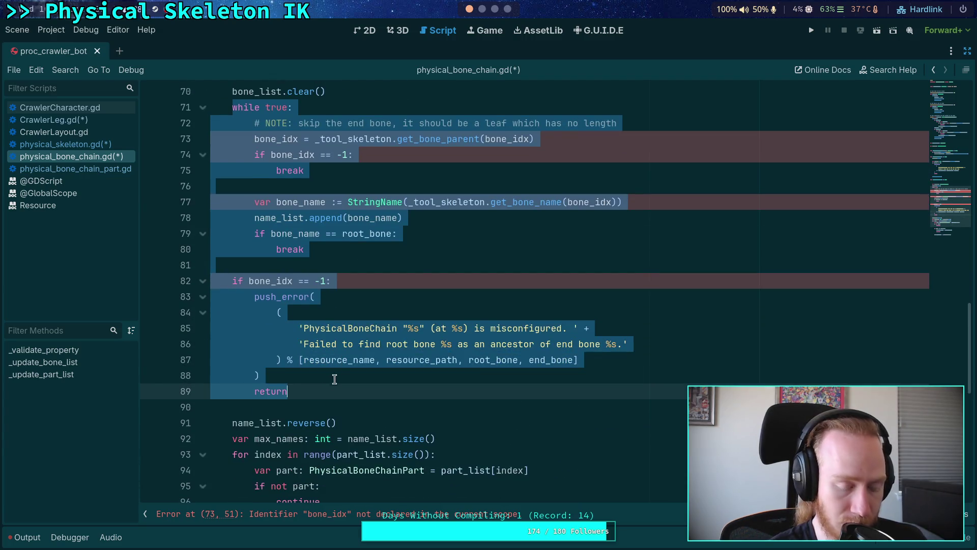
pyautogui.press('BackSpace')
pyautogui.scroll(4, 305, 259)
pyautogui.click(333, 313)
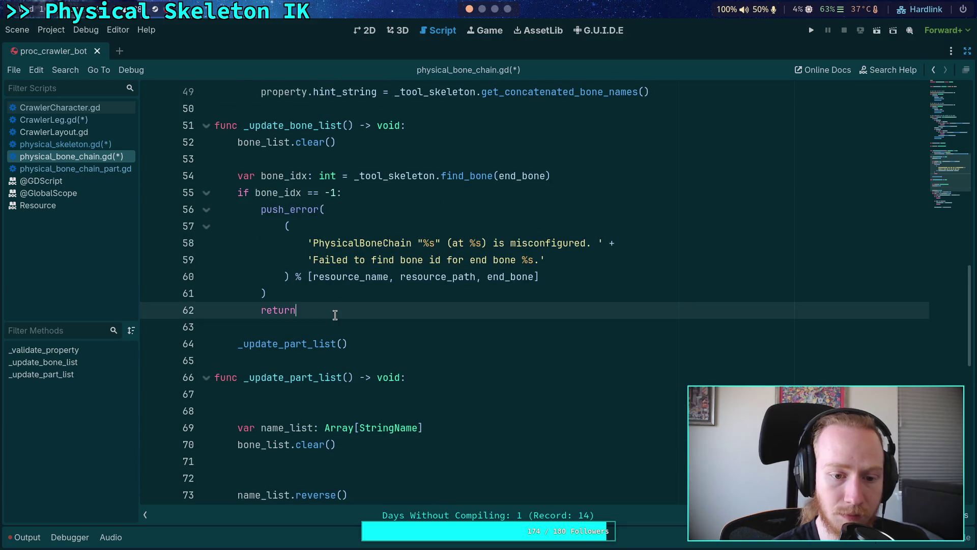
pyautogui.press('Return')
pyautogui.press('Return')
pyautogui.hotkey('ctrl', 'v')
pyautogui.scroll(3, 366, 364)
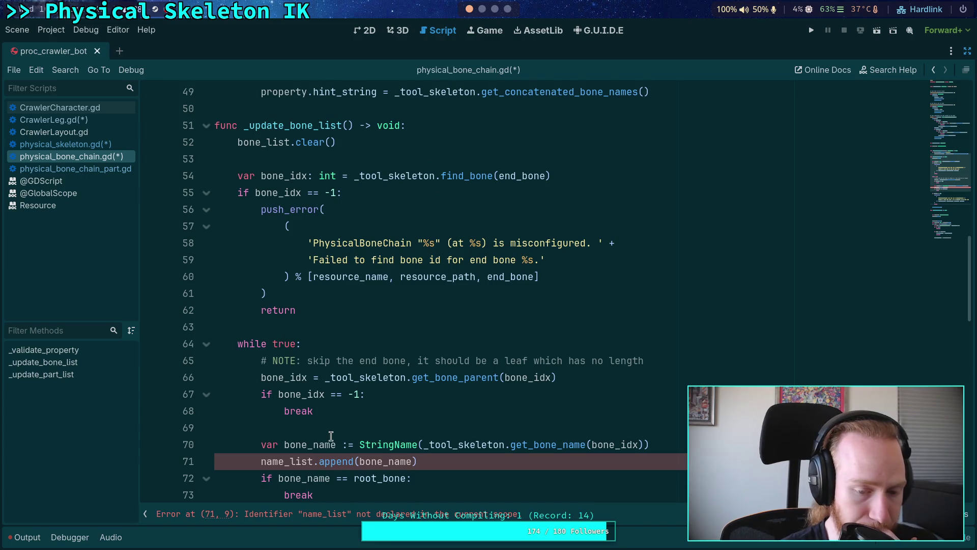
# Step: Add bone_list.append(bone_idx) inside the bone loop above the bone_name declaration
pyautogui.click(423, 433)
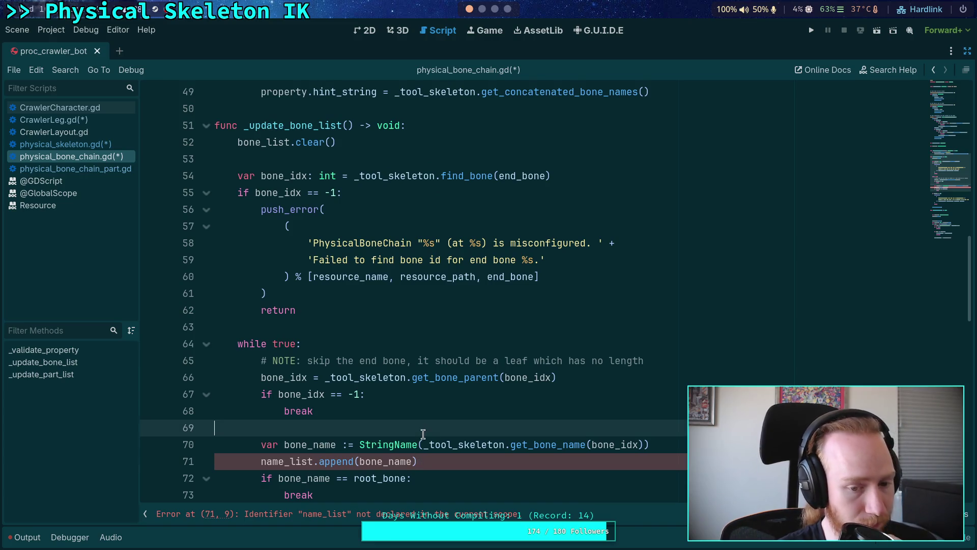
pyautogui.press('Return')
pyautogui.write('bone')
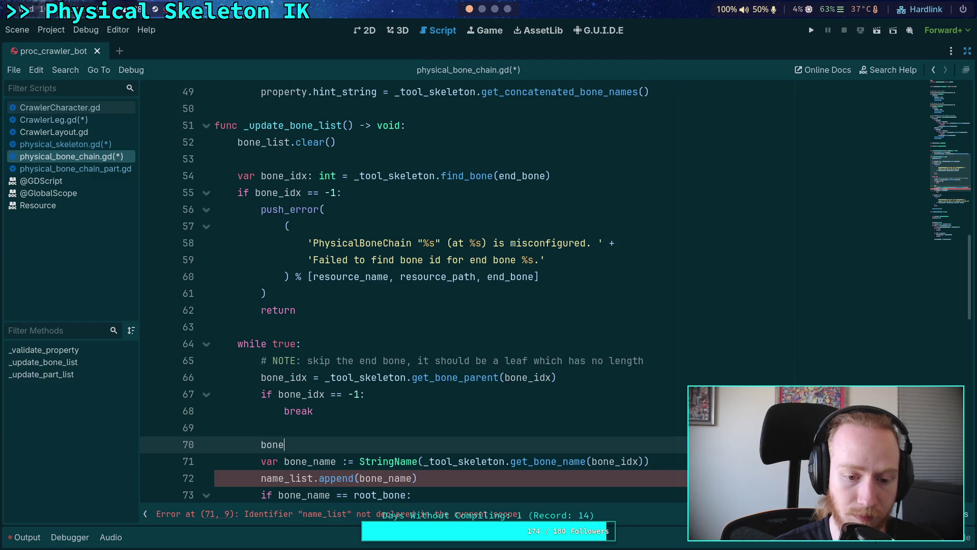
pyautogui.write('_list.append')
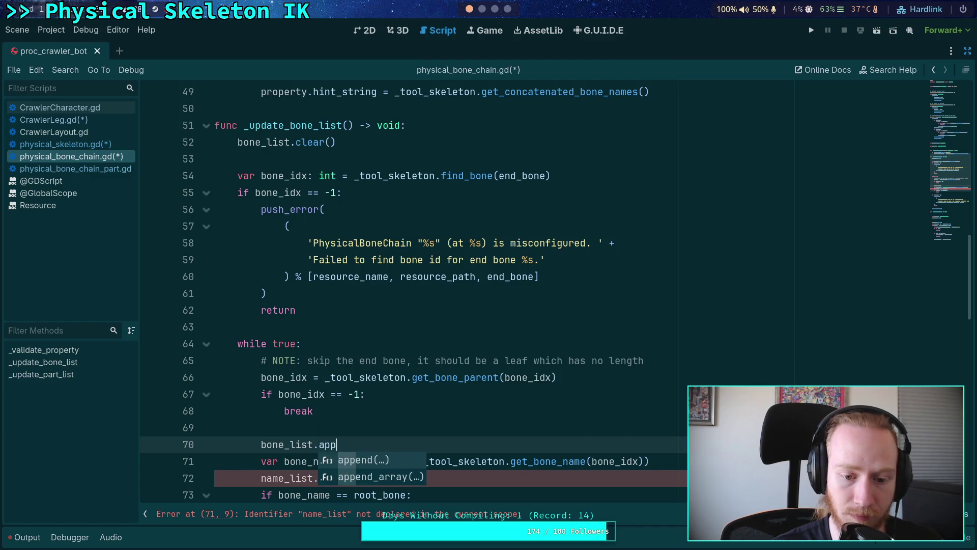
pyautogui.press('Return')
pyautogui.write('bone_i')
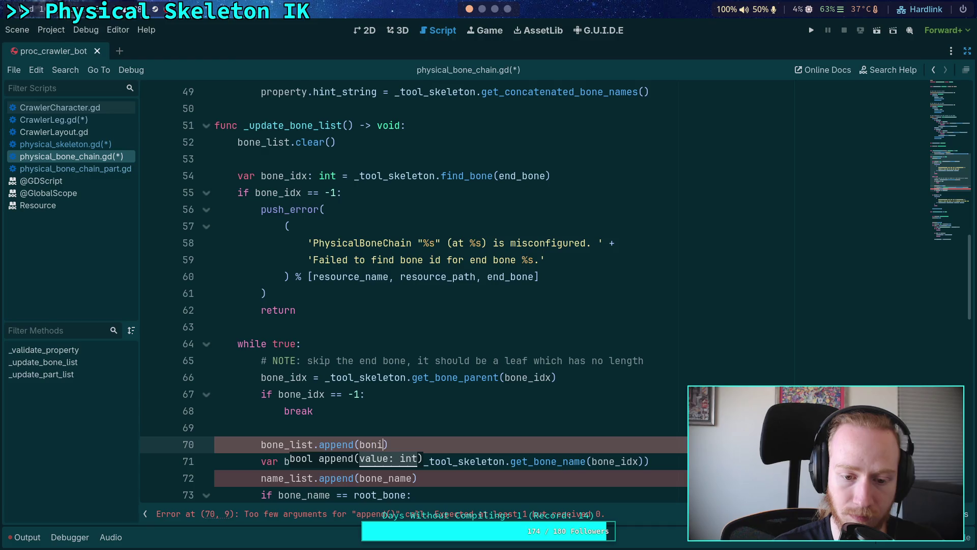
pyautogui.write('x')
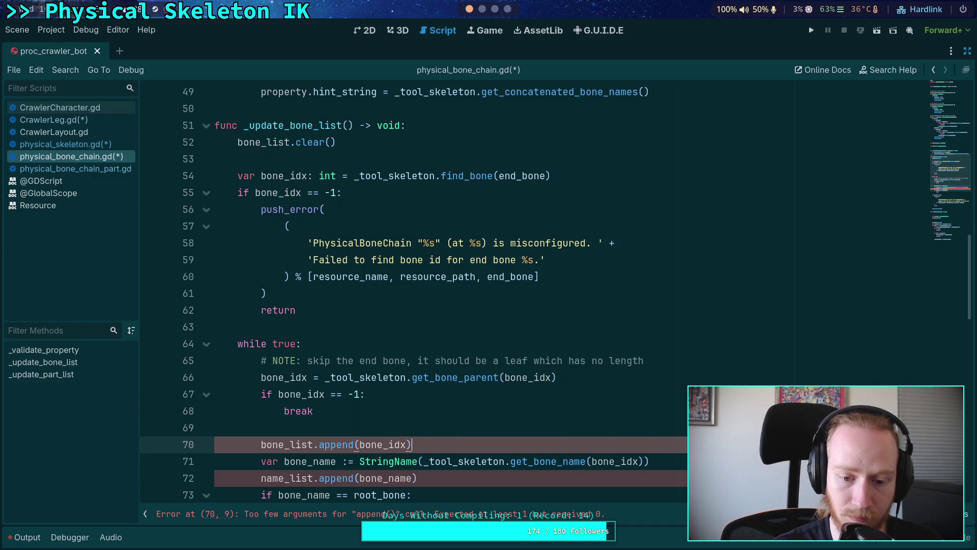
pyautogui.scroll(-3, 424, 342)
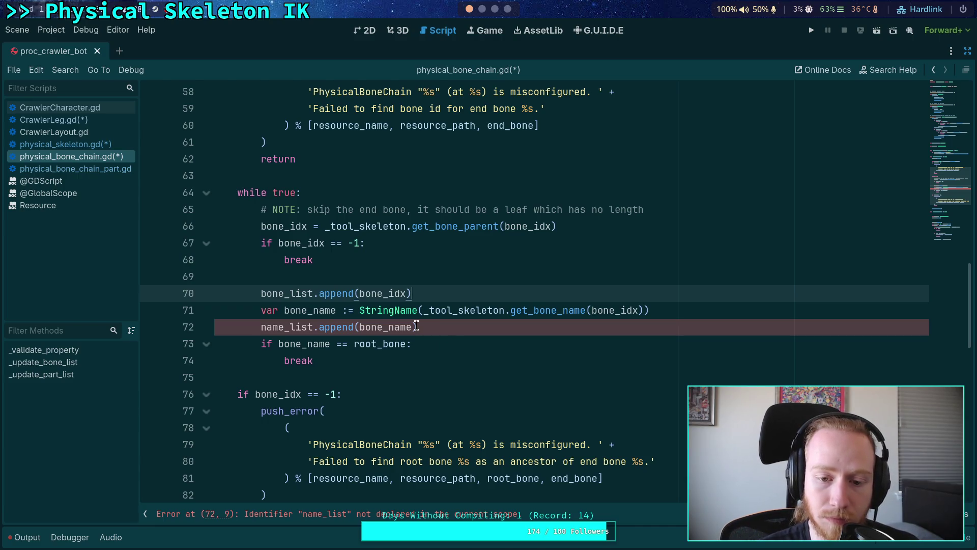
# Step: Keep get_bone_name inside StringName() and compare the root bone against bone_name
pyautogui.moveTo(424, 310); pyautogui.dragTo(642, 310)
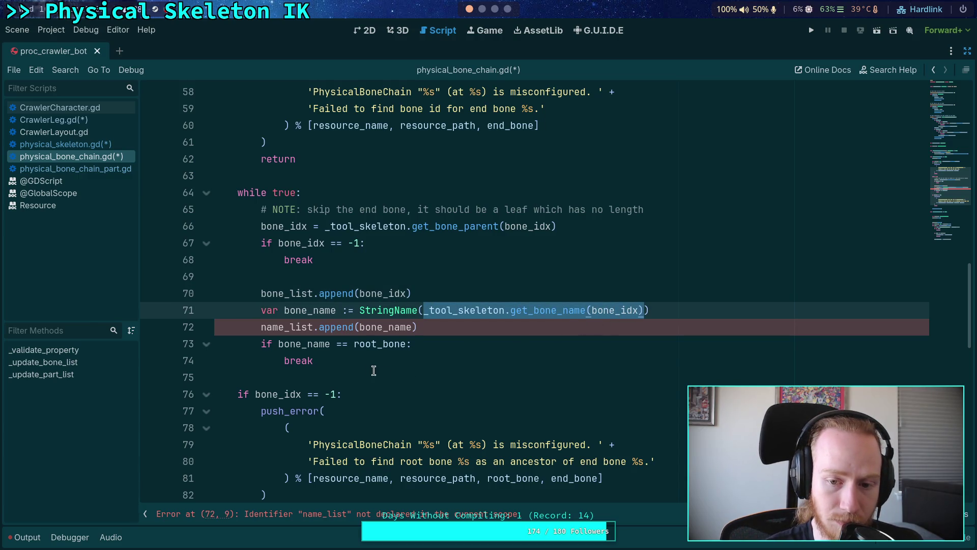
pyautogui.hotkey('ctrl', 'x')
pyautogui.doubleClick(303, 344)
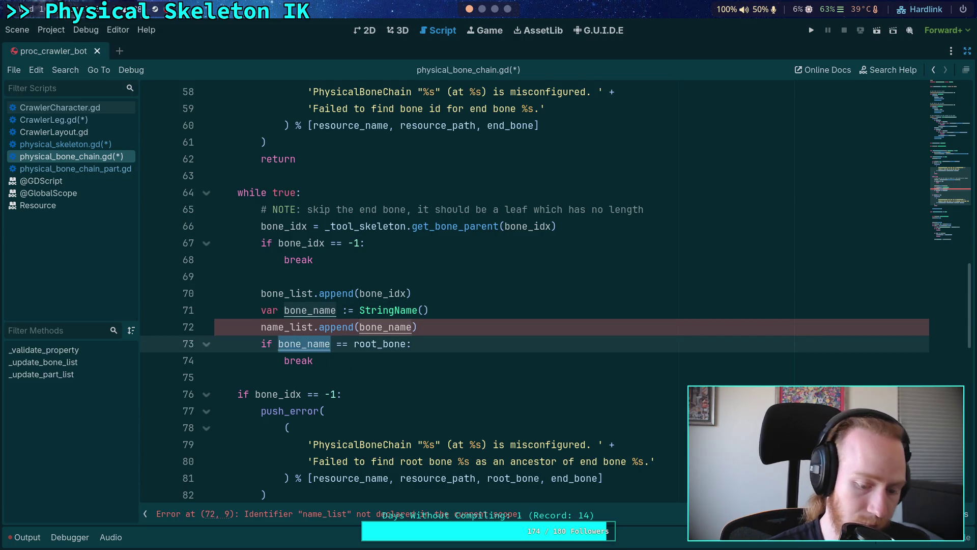
pyautogui.hotkey('ctrl', 'v')
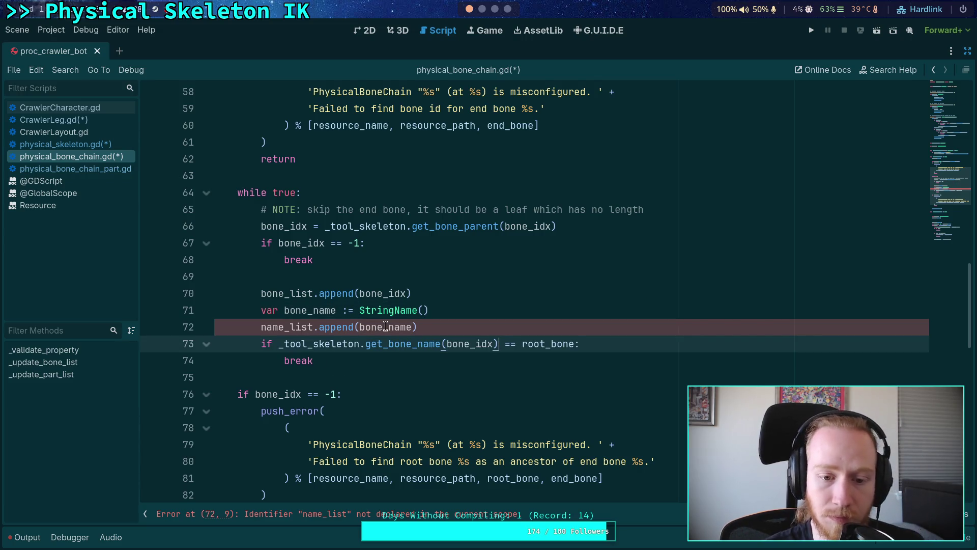
pyautogui.click(443, 326)
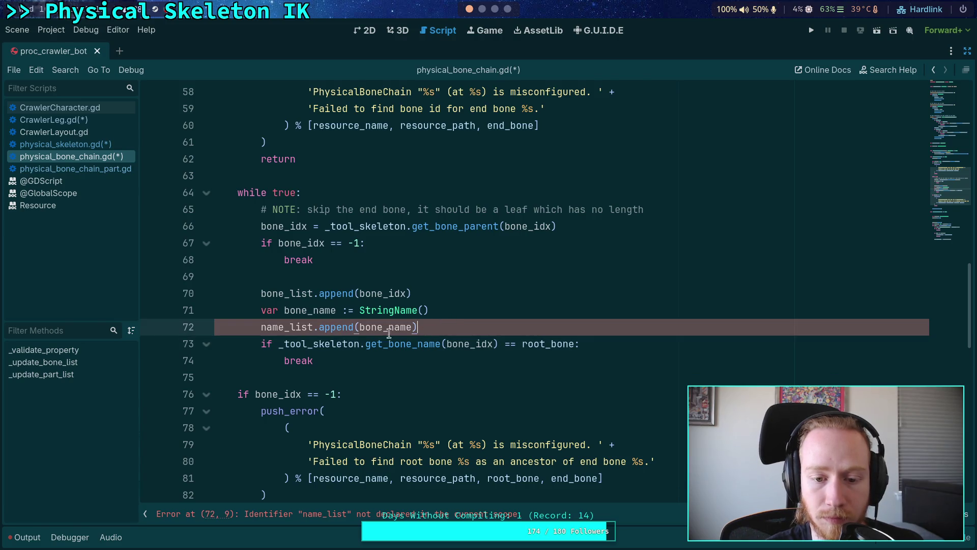
pyautogui.moveTo(279, 345); pyautogui.dragTo(497, 345)
pyautogui.hotkey('ctrl', 'x')
pyautogui.click(422, 310)
pyautogui.hotkey('ctrl', 'v')
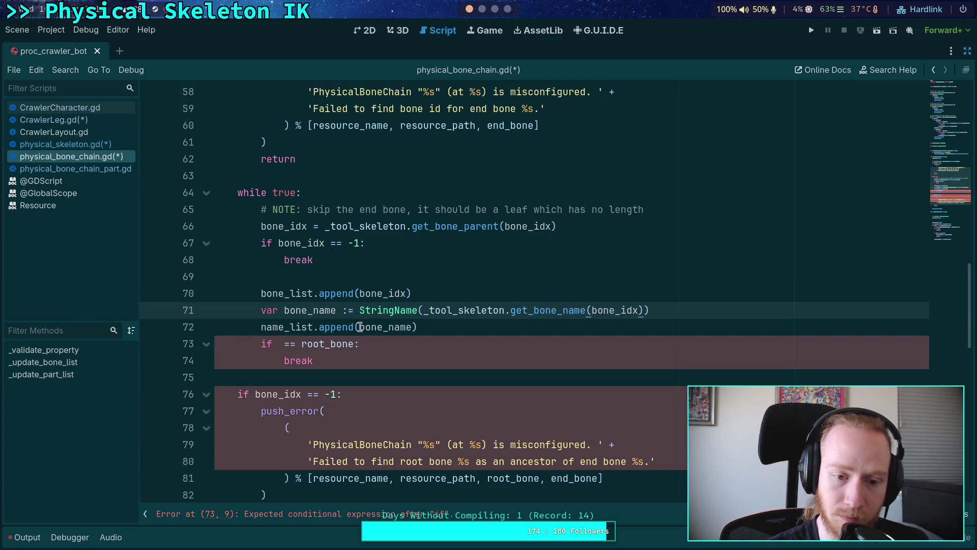
pyautogui.click(283, 344)
pyautogui.write('bone_name')
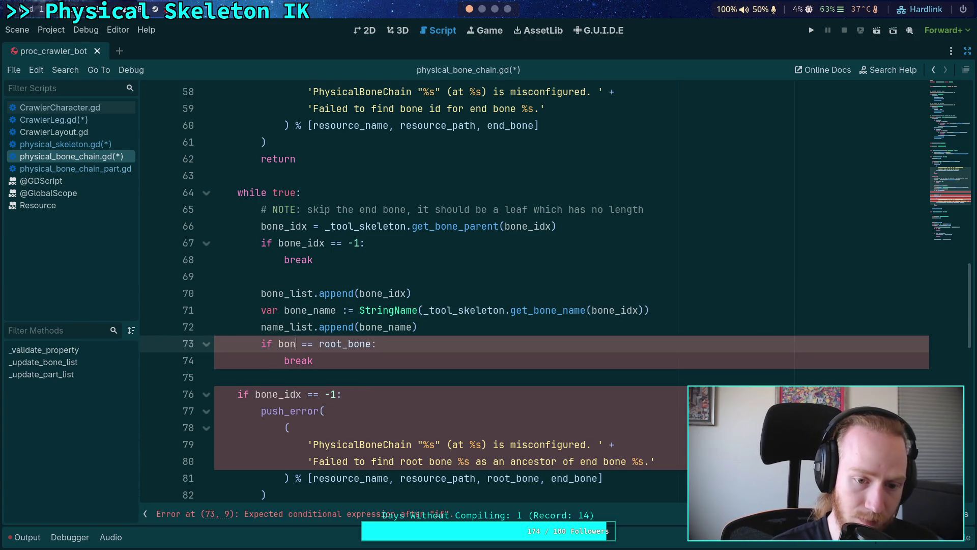
# Step: Delete the name_list.append line from the loop
pyautogui.click(453, 327)
pyautogui.hotkey('shift', 'Home')
pyautogui.hotkey('shift', 'Home')
pyautogui.press('BackSpace')
pyautogui.press('BackSpace')
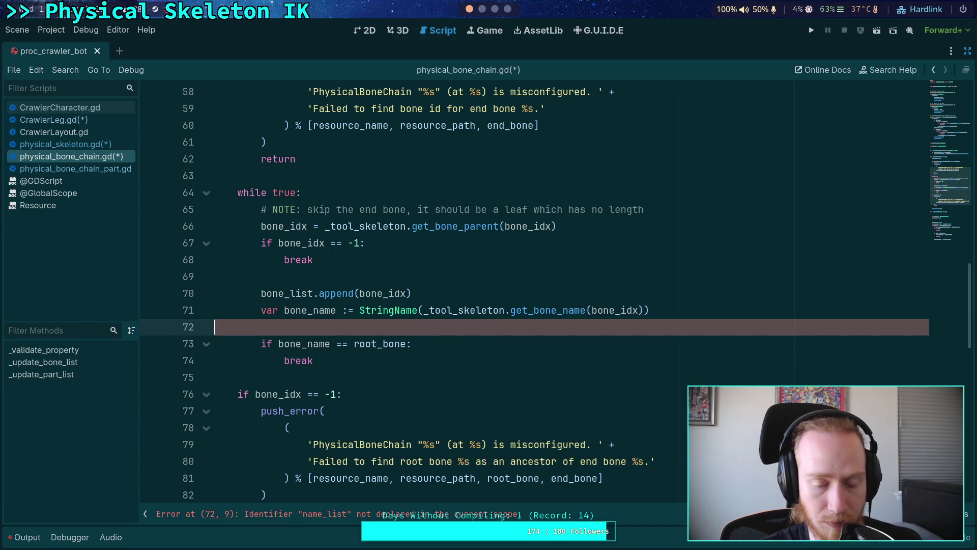
pyautogui.scroll(-2, 382, 350)
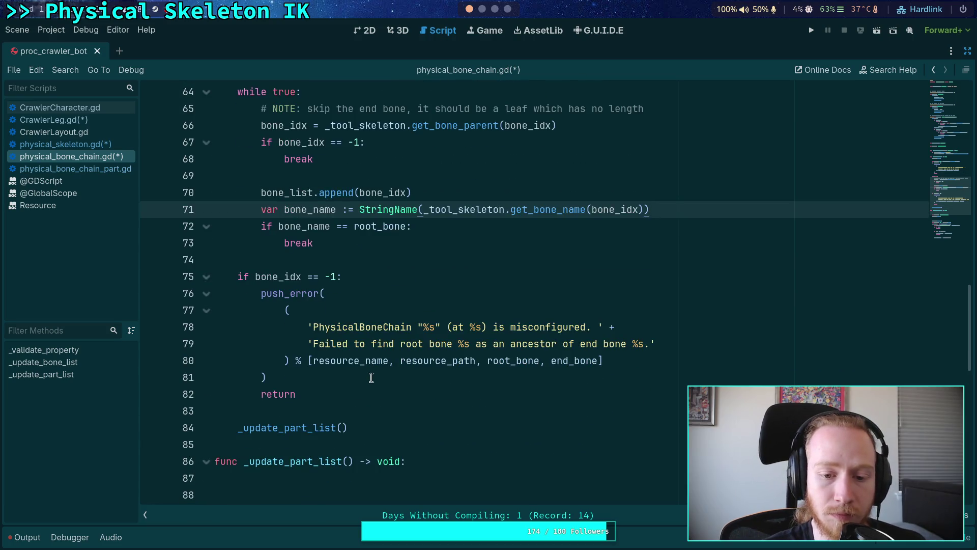
pyautogui.scroll(5, 347, 390)
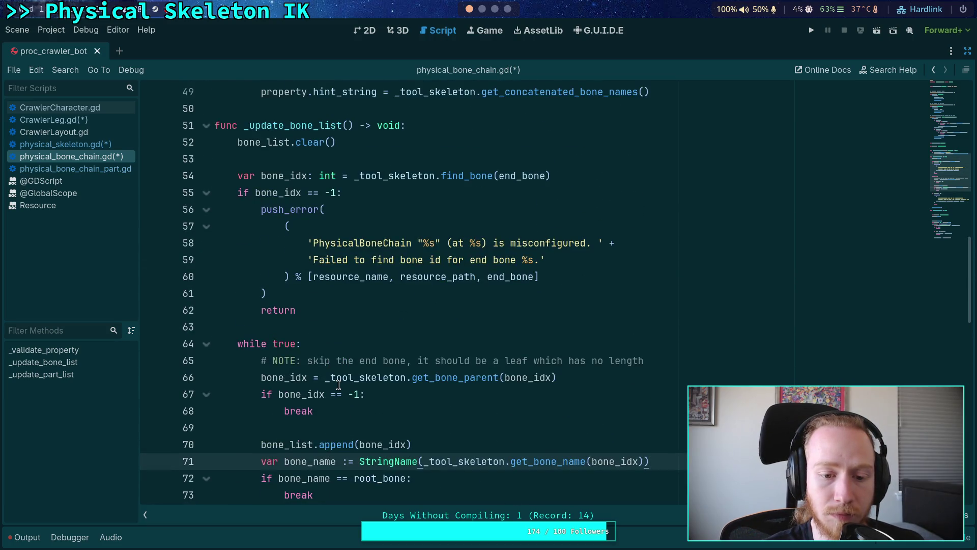
pyautogui.scroll(-4, 339, 385)
pyautogui.scroll(4, 311, 395)
pyautogui.scroll(-4, 315, 379)
pyautogui.scroll(4, 314, 379)
pyautogui.scroll(-5, 308, 381)
# Step: Add bone_list.clear() to the root-bone error branch, moving _update_part_list() into it
pyautogui.click(305, 382)
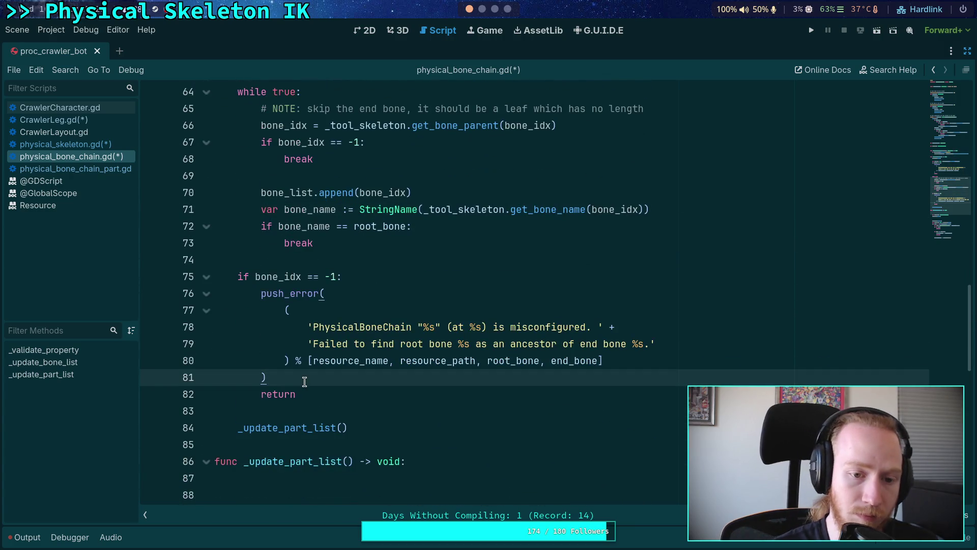
pyautogui.press('Return')
pyautogui.write('bone_list.clear')
pyautogui.press('Return')
pyautogui.click(376, 423)
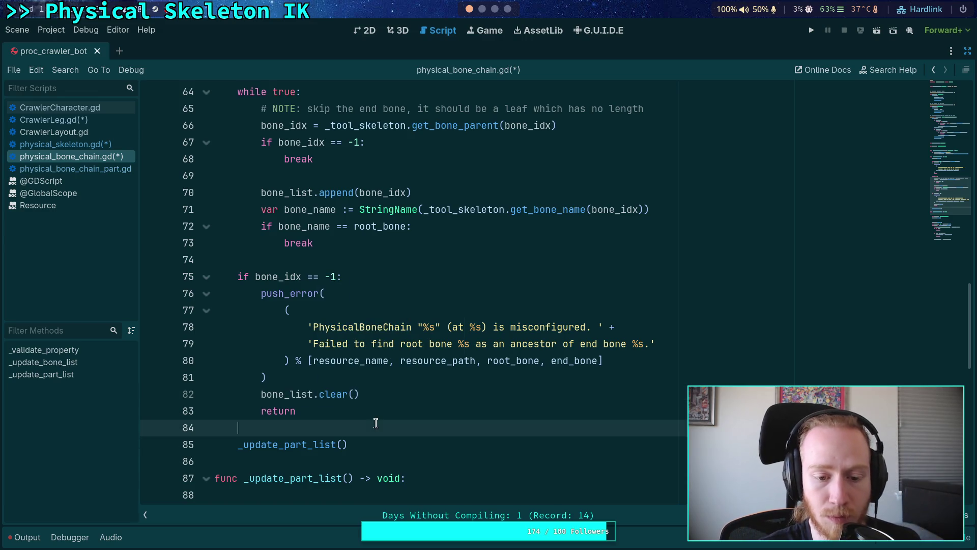
pyautogui.click(360, 438)
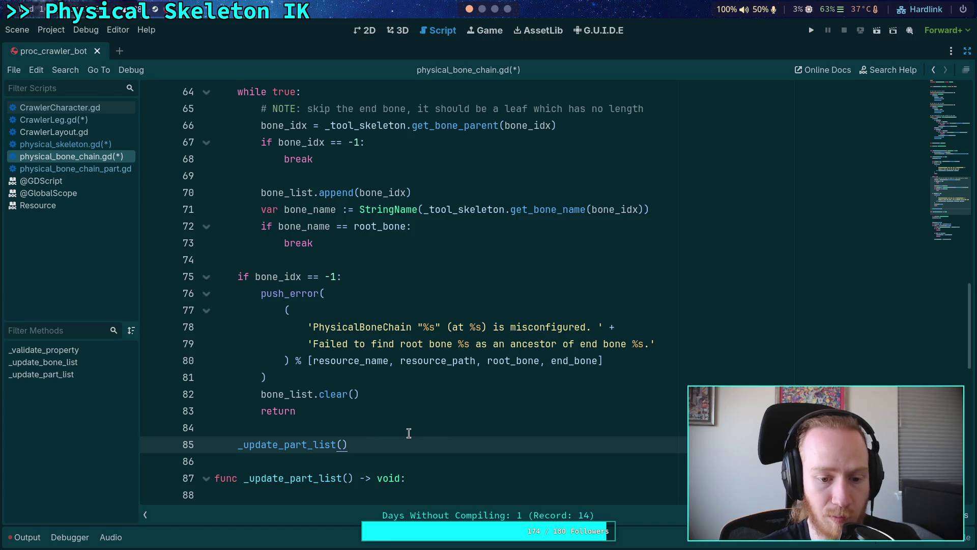
pyautogui.hotkey('alt', 'Up')
pyautogui.hotkey('alt', 'Up')
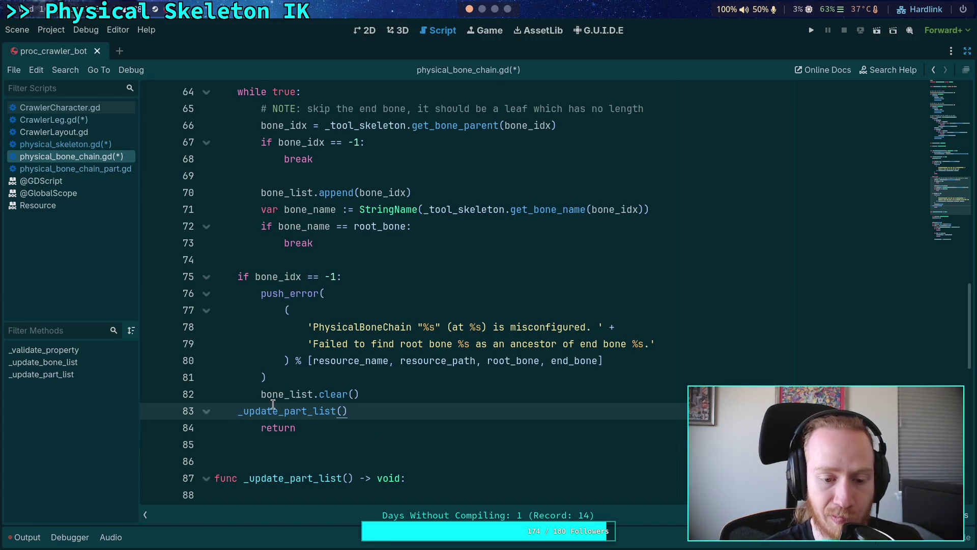
pyautogui.click(237, 411)
pyautogui.press('Tab')
pyautogui.click(354, 441)
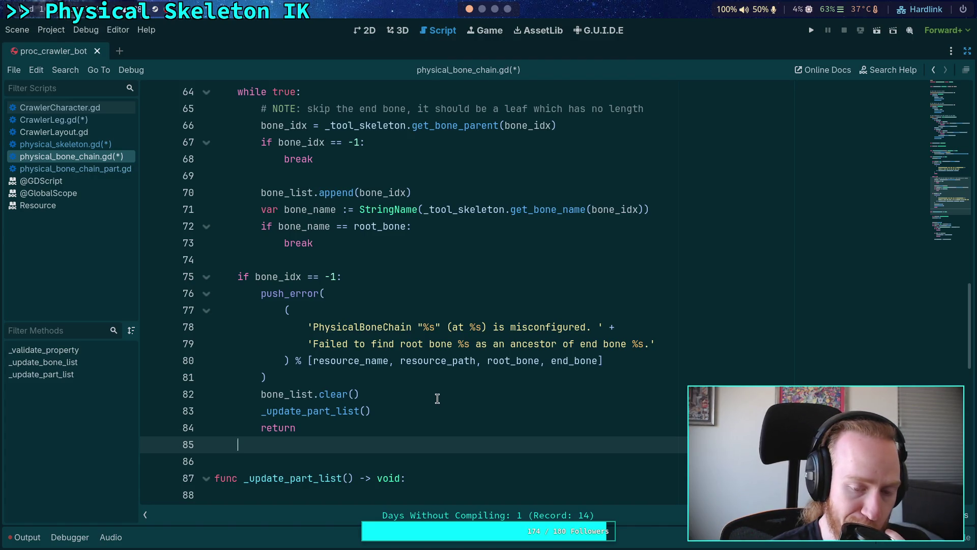
# Step: Move the _update_part_list() call back out of the error branch, after a blank line
pyautogui.scroll(5, 438, 397)
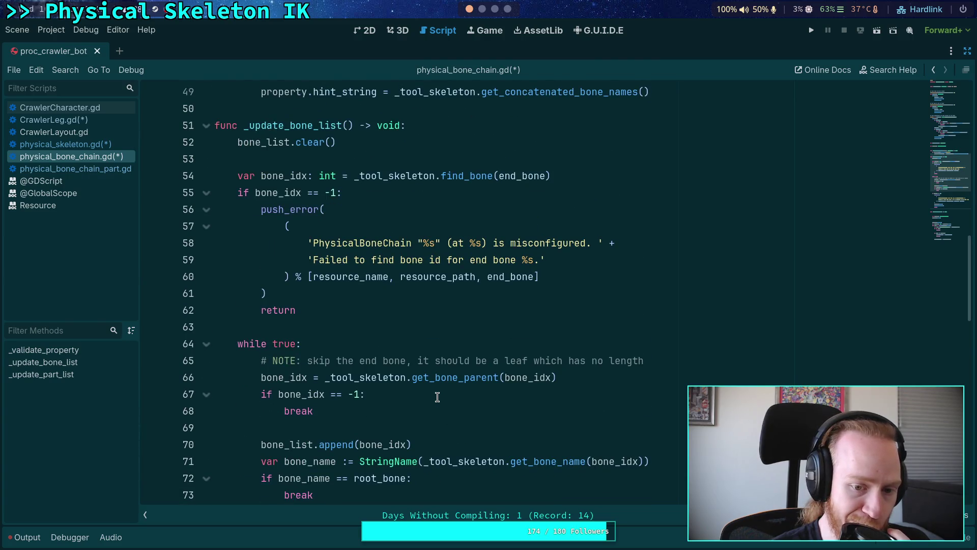
pyautogui.scroll(-4, 437, 397)
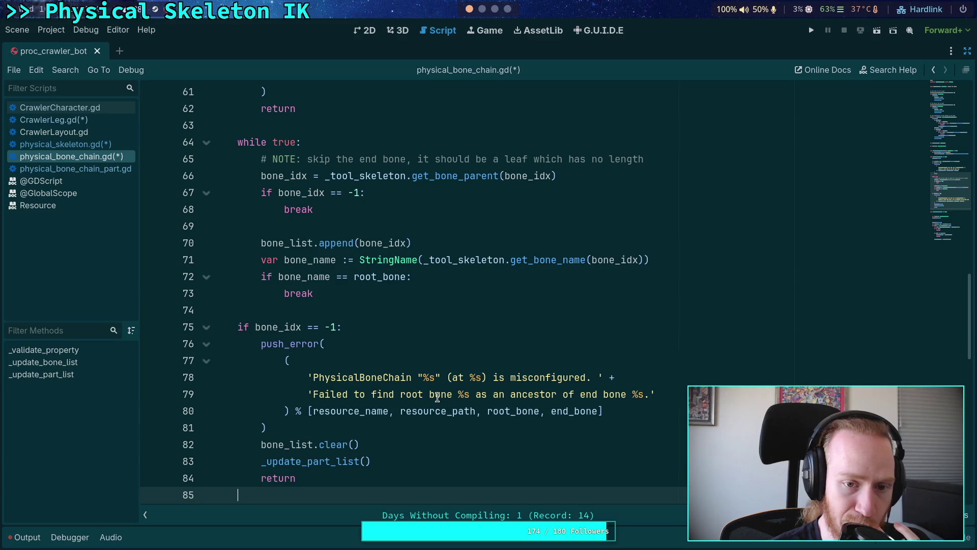
pyautogui.scroll(-3, 437, 396)
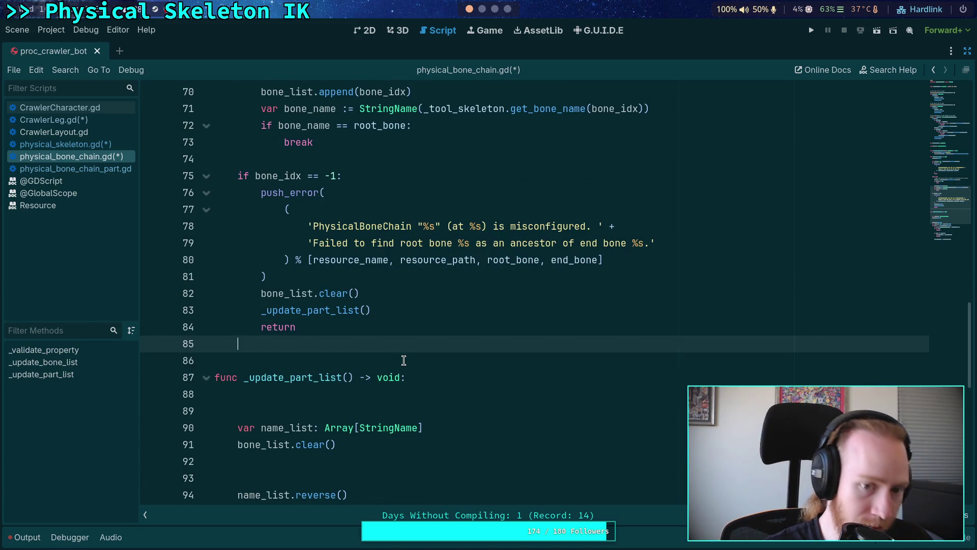
pyautogui.press('Return')
pyautogui.scroll(-1, 416, 360)
pyautogui.scroll(2, 356, 357)
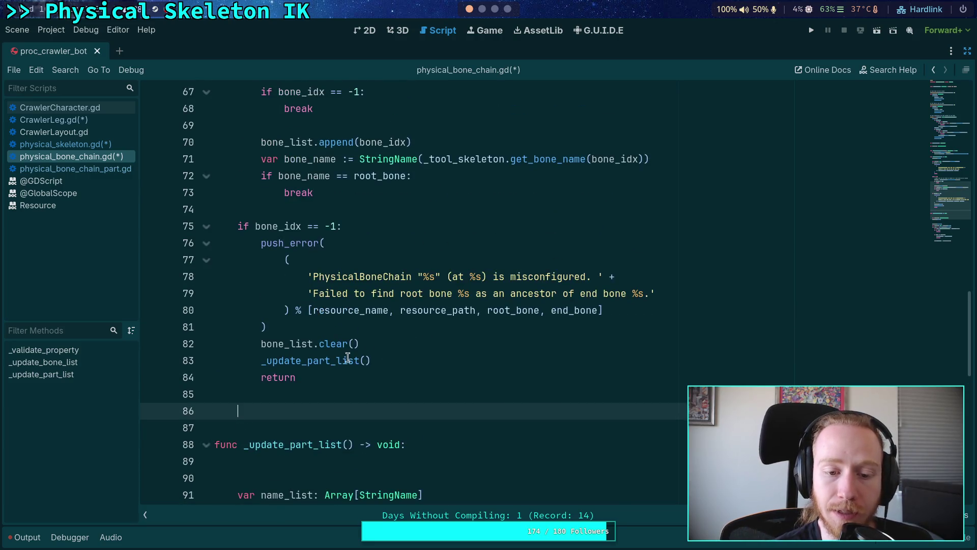
pyautogui.click(331, 362)
pyautogui.scroll(1, 449, 384)
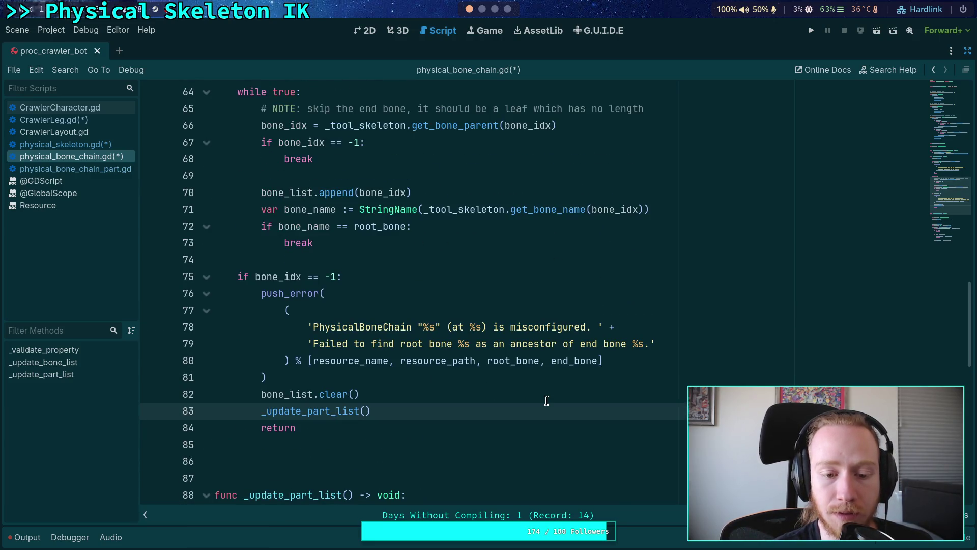
pyautogui.click(444, 444)
pyautogui.scroll(-1, 424, 441)
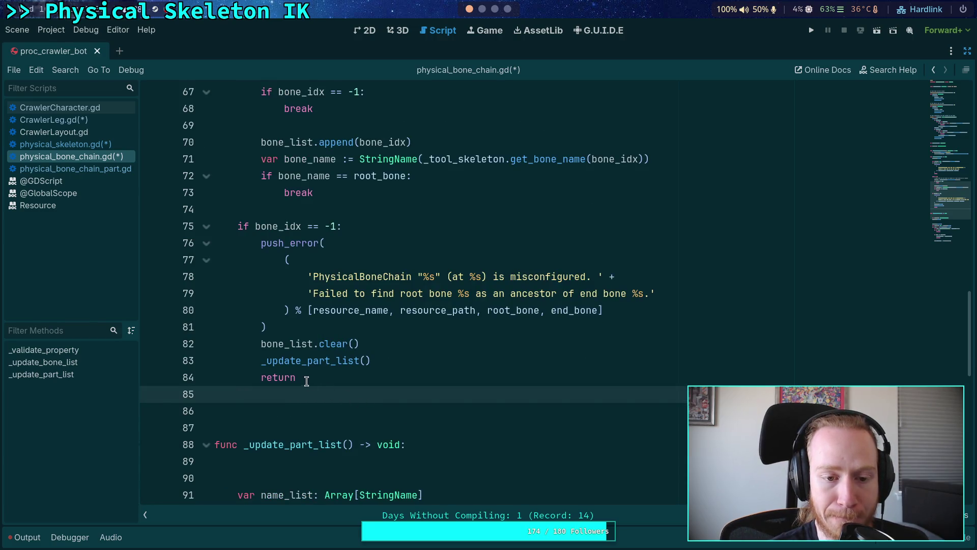
pyautogui.click(390, 362)
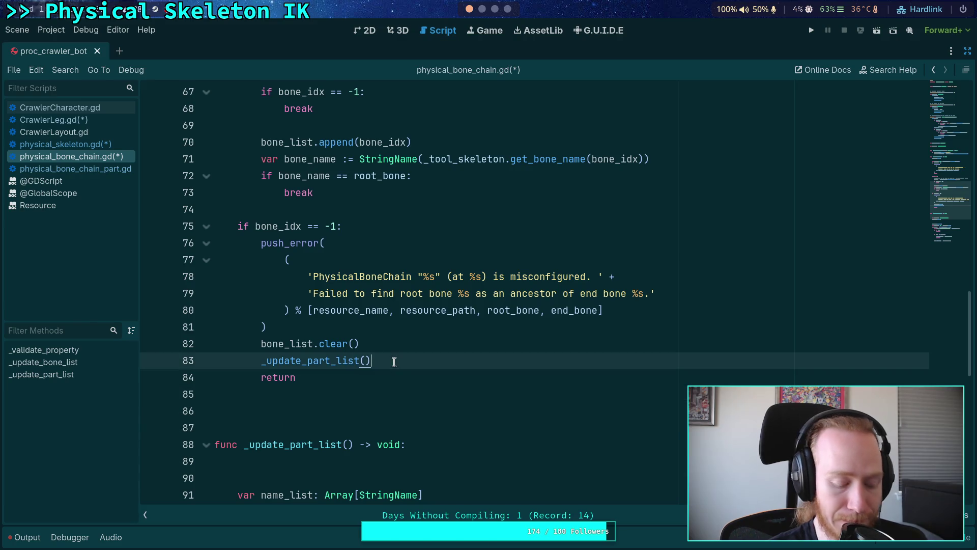
pyautogui.hotkey('ctrl', 'x')
pyautogui.click(238, 377)
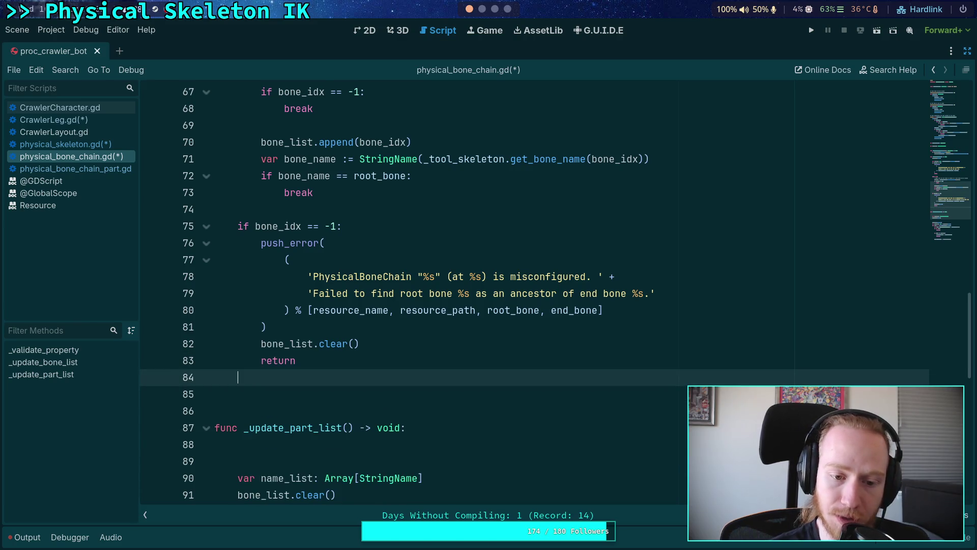
pyautogui.hotkey('ctrl', 'v')
pyautogui.click(306, 374)
pyautogui.hotkey('shift', 'Tab')
# Step: Remove return from the error branch and tidy the extra blank lines
pyautogui.moveTo(410, 358); pyautogui.dragTo(416, 343)
pyautogui.press('Return')
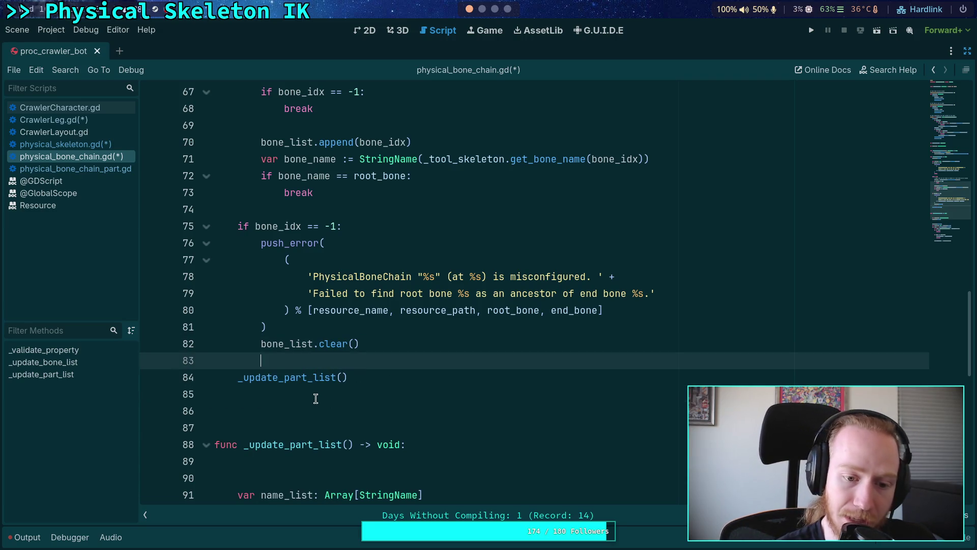
pyautogui.click(318, 396)
pyautogui.press('BackSpace')
pyautogui.press('Down')
pyautogui.press('BackSpace')
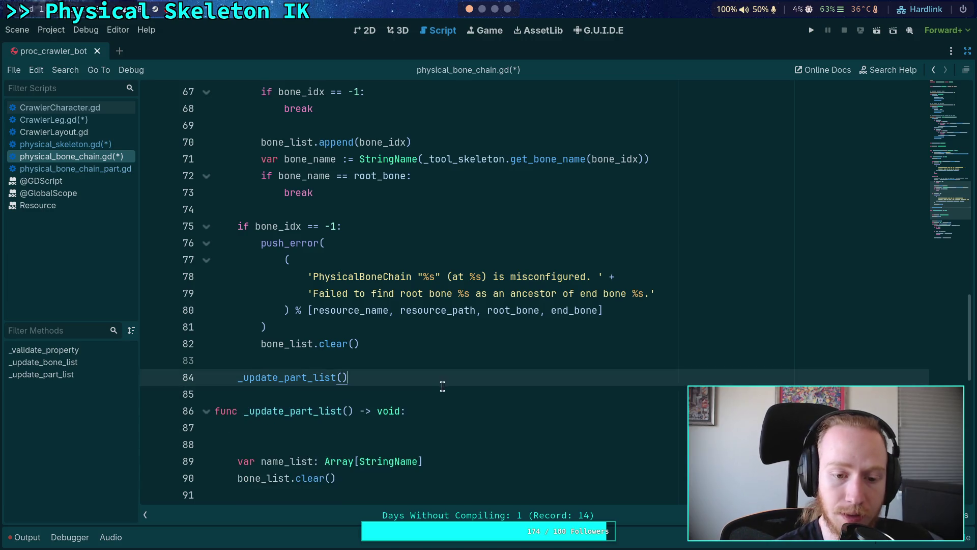
# Step: Delete bone_list.clear() from _update_part_list and its leftover blank line
pyautogui.scroll(-2, 442, 387)
pyautogui.moveTo(363, 375); pyautogui.dragTo(513, 362)
pyautogui.press('BackSpace')
pyautogui.click(430, 343)
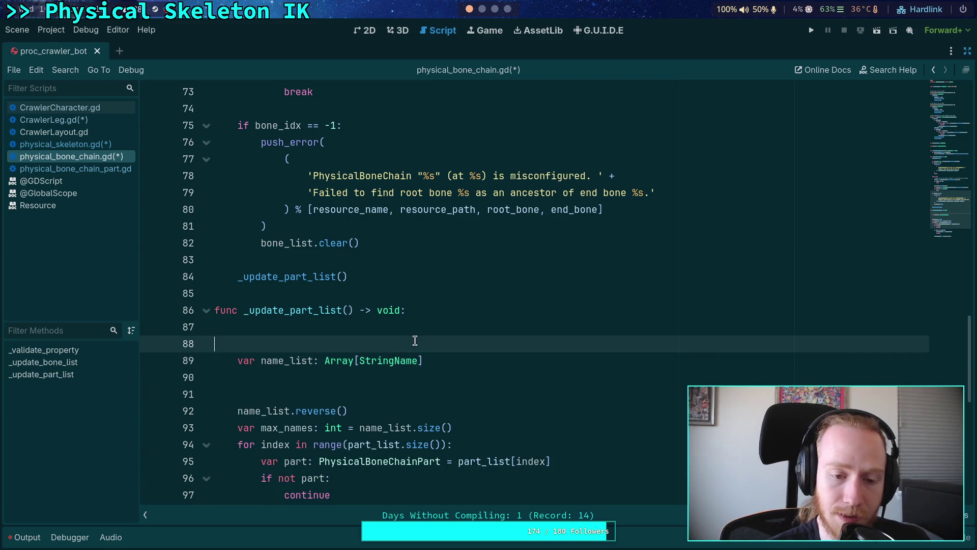
pyautogui.press('BackSpace')
# Step: Add bone_list.reverse() before the _update_part_list() call and save the script
pyautogui.scroll(2, 389, 315)
pyautogui.click(426, 337)
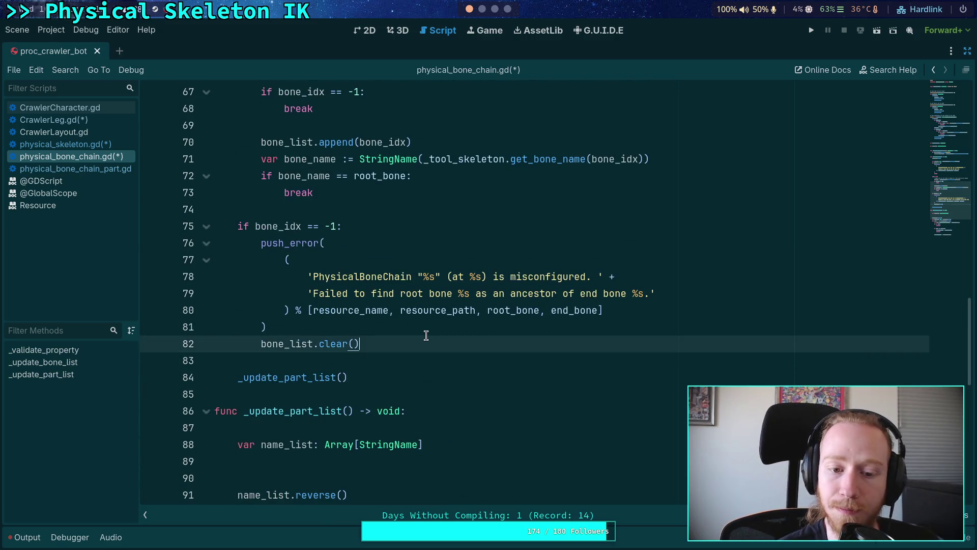
pyautogui.scroll(2, 443, 348)
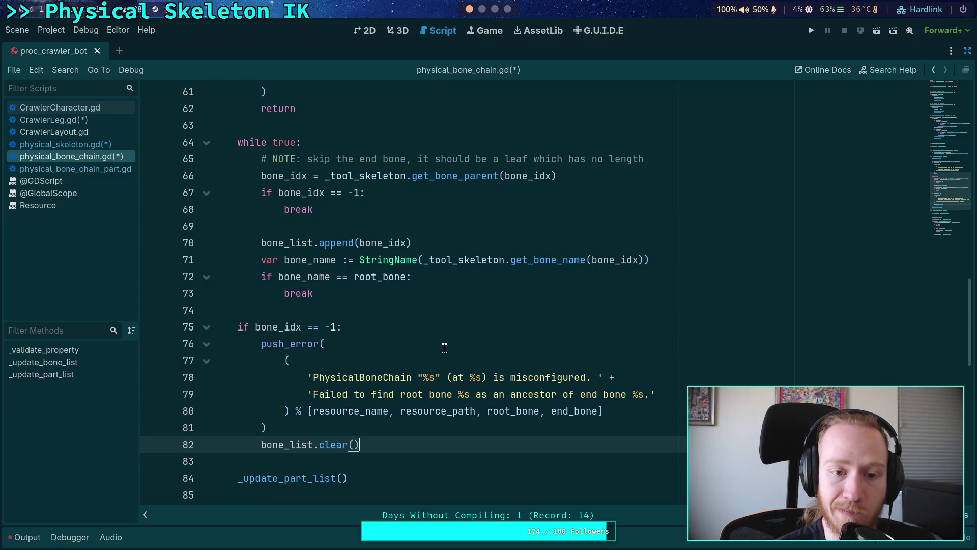
pyautogui.scroll(-1, 445, 348)
pyautogui.press('Return')
pyautogui.press('Return')
pyautogui.press('BackSpace')
pyautogui.write('bone_list.rev')
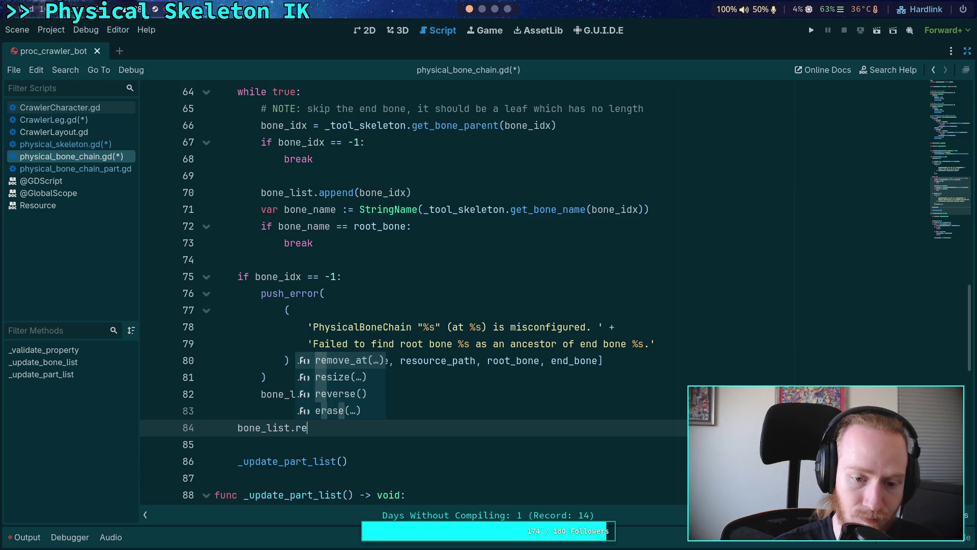
pyautogui.press('Return')
pyautogui.click(307, 444)
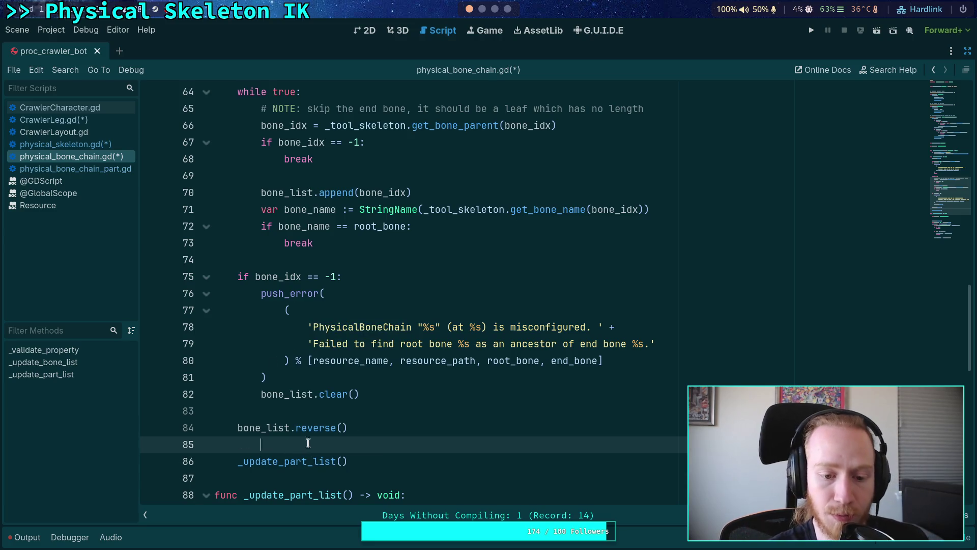
pyautogui.hotkey('ctrl', 's')
pyautogui.scroll(-6, 371, 289)
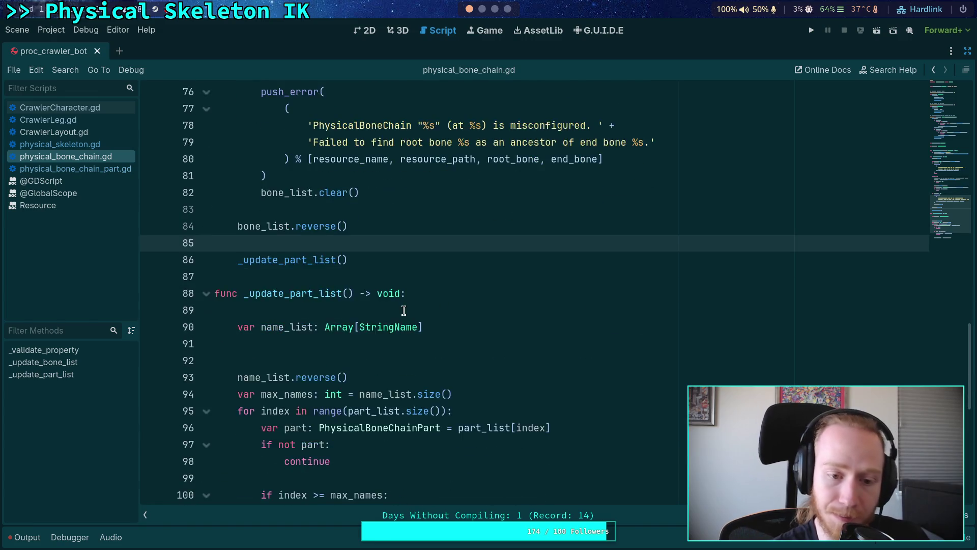
# Step: Delete the name_list.reverse() line and surrounding blank lines below the name_list declaration
pyautogui.click(415, 247)
pyautogui.moveTo(386, 275); pyautogui.dragTo(399, 261)
pyautogui.press('BackSpace')
pyautogui.click(480, 242)
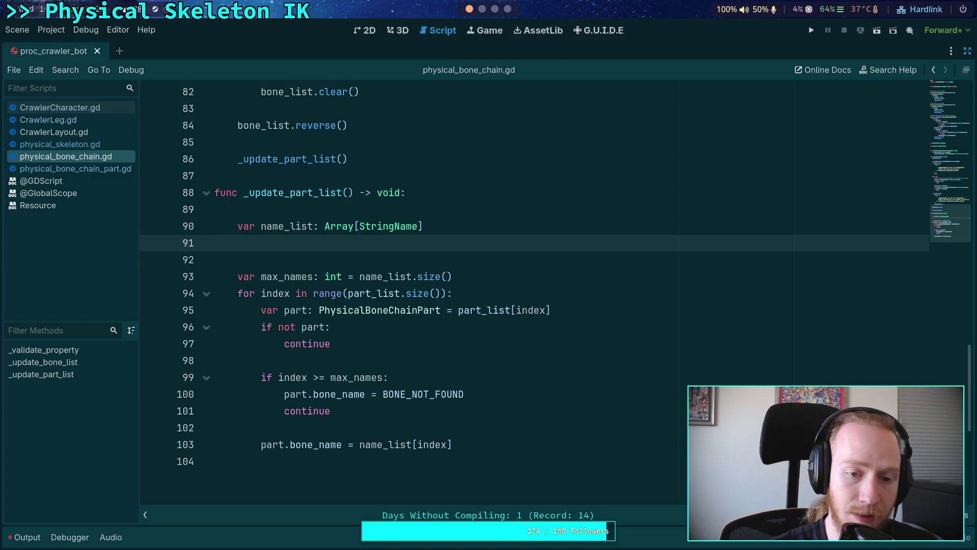
pyautogui.press('Up')
pyautogui.press('Up')
pyautogui.press('BackSpace')
pyautogui.press('Down')
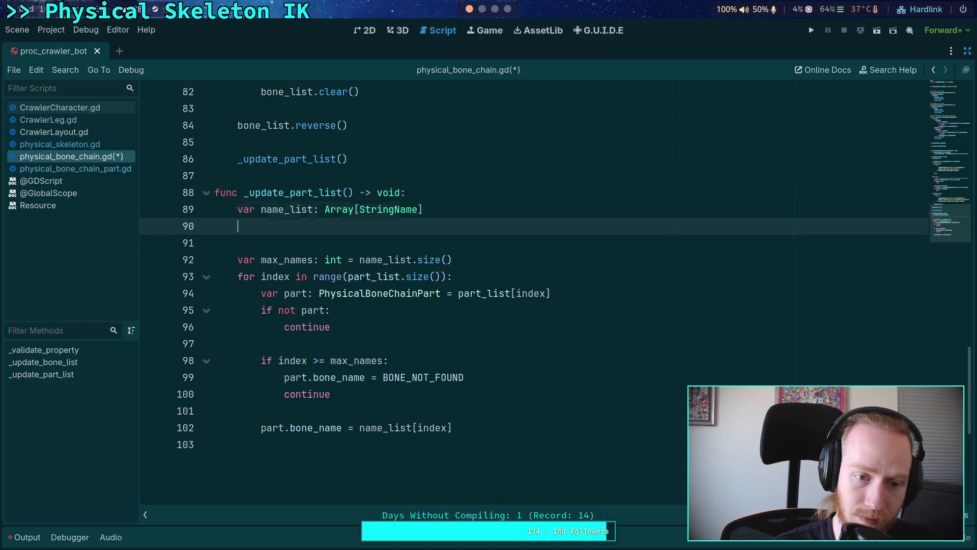
# Step: Write 'for bone_idx in bone_list:' appending StringName(_tool_skeleton.get_bone_name(bone_idx)) to name_list, then save
pyautogui.write('for bone_idx in bone_l')
pyautogui.press('Return')
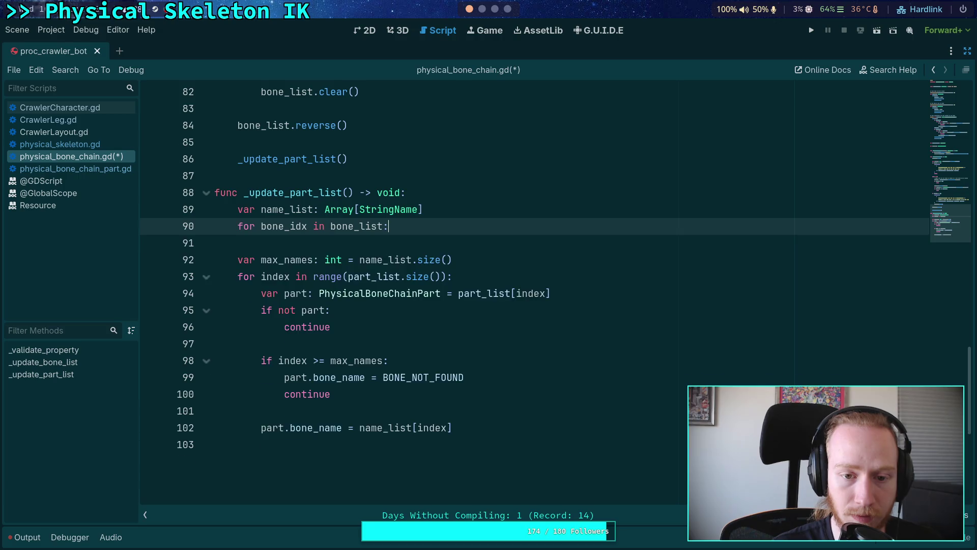
pyautogui.write(':')
pyautogui.press('Return')
pyautogui.write('name')
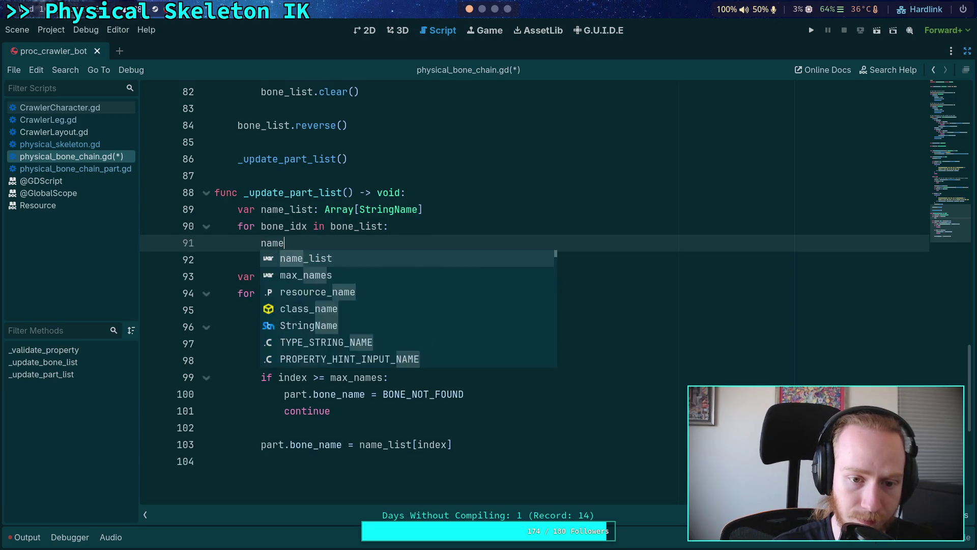
pyautogui.write('_list.append(StringName')
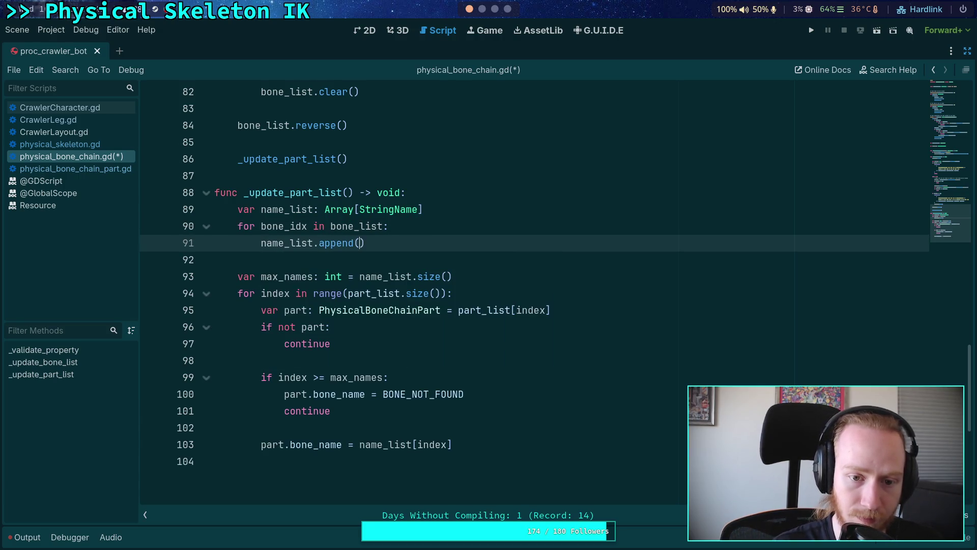
pyautogui.write('(_')
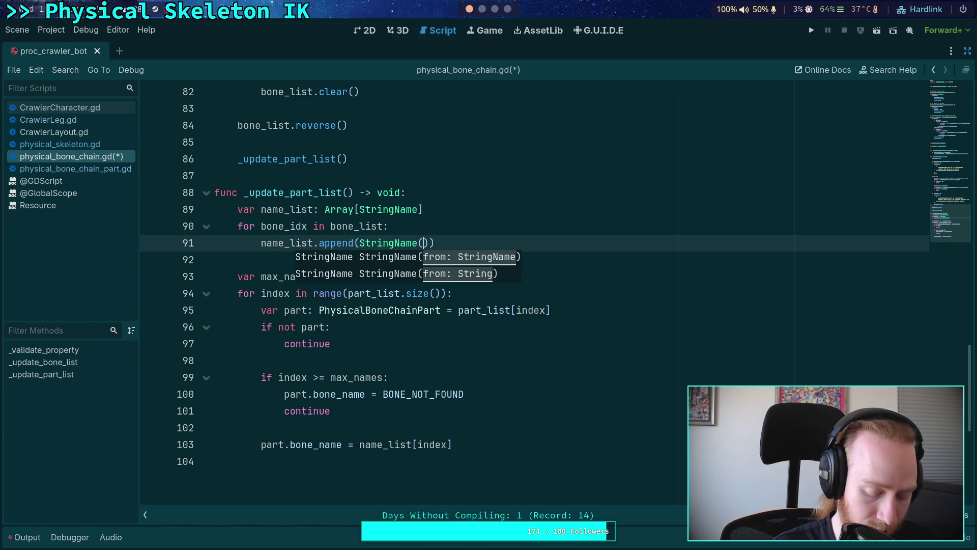
pyautogui.write('tool')
pyautogui.press('Return')
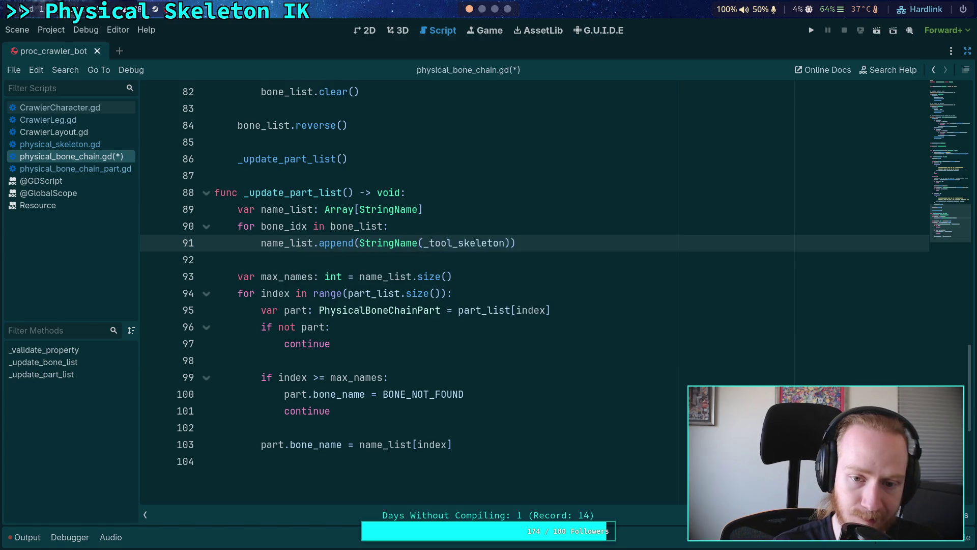
pyautogui.write('get_bone_na')
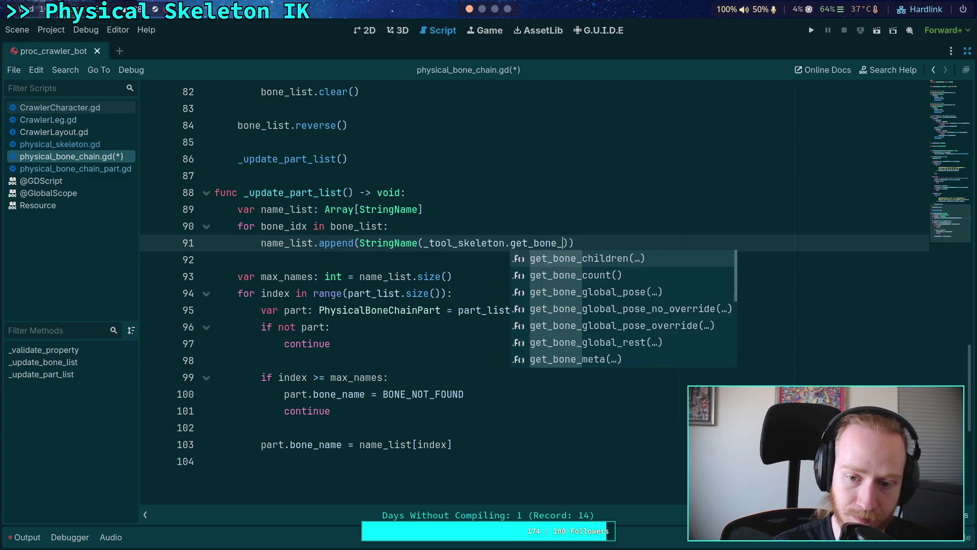
pyautogui.press('Return')
pyautogui.write('bon')
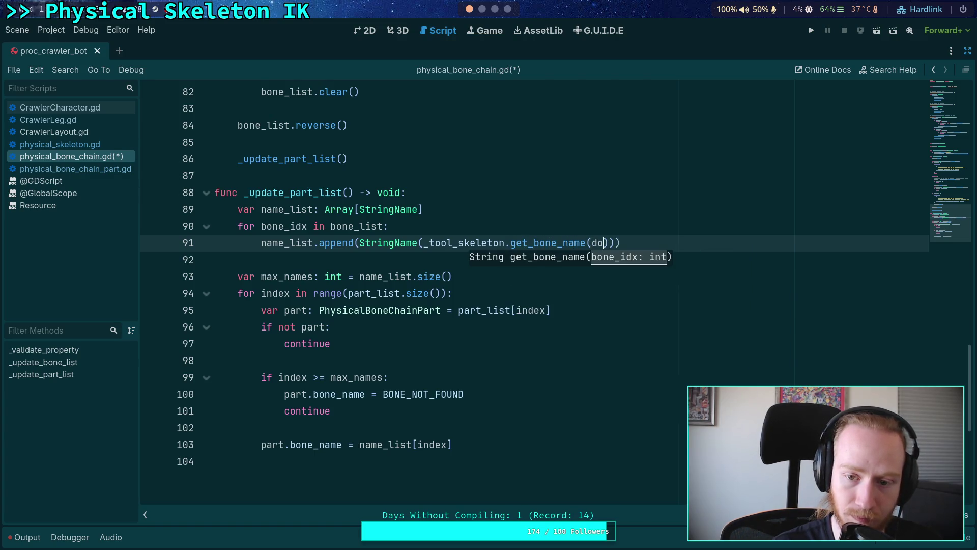
pyautogui.press('Return')
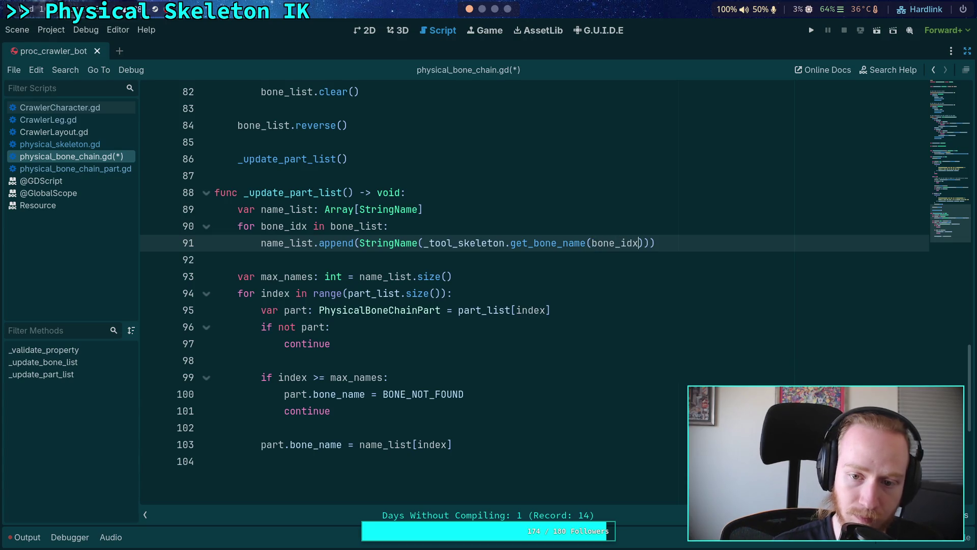
pyautogui.hotkey('ctrl', 's')
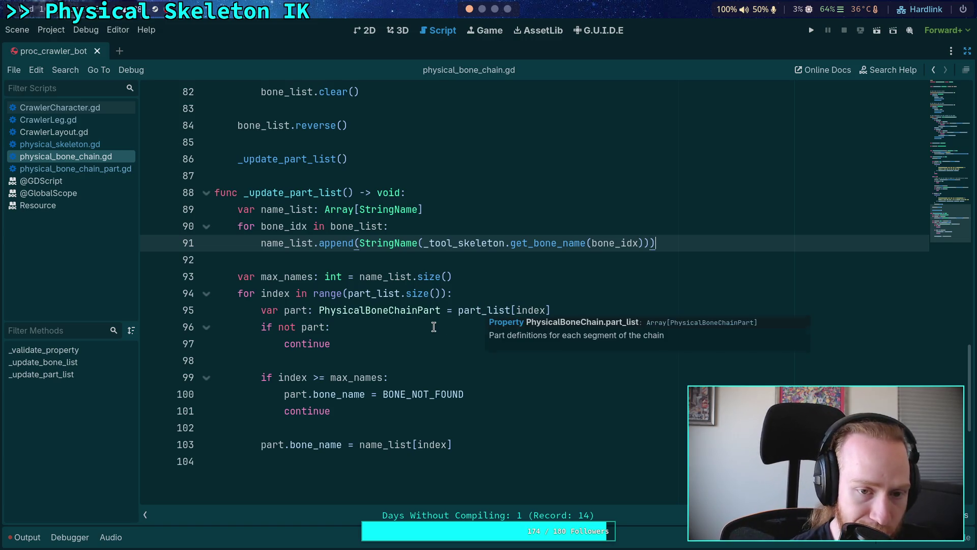
# Step: Change the root_bone and end_bone setters on lines 13 and 21 to call _update_bone_list(), then save
pyautogui.scroll(13, 330, 357)
pyautogui.scroll(3, 330, 356)
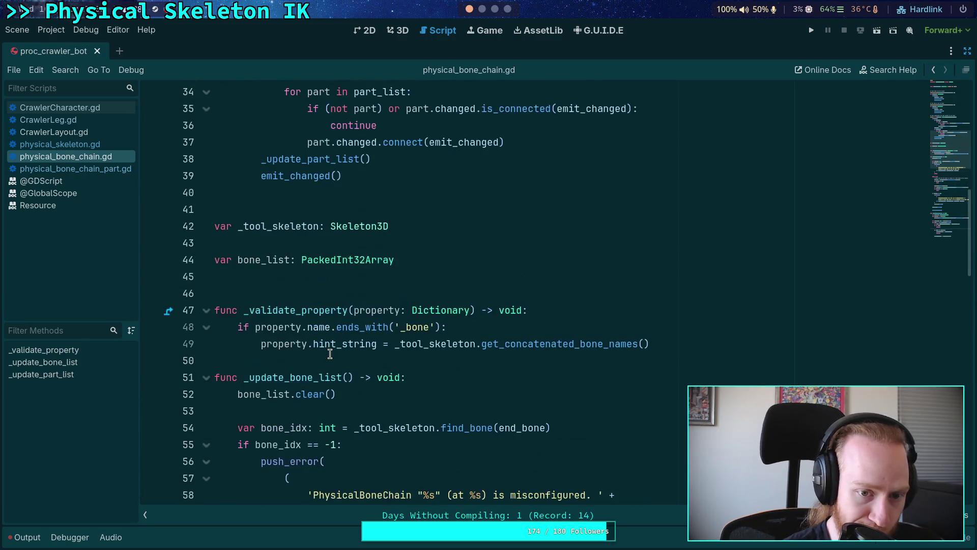
pyautogui.scroll(5, 295, 369)
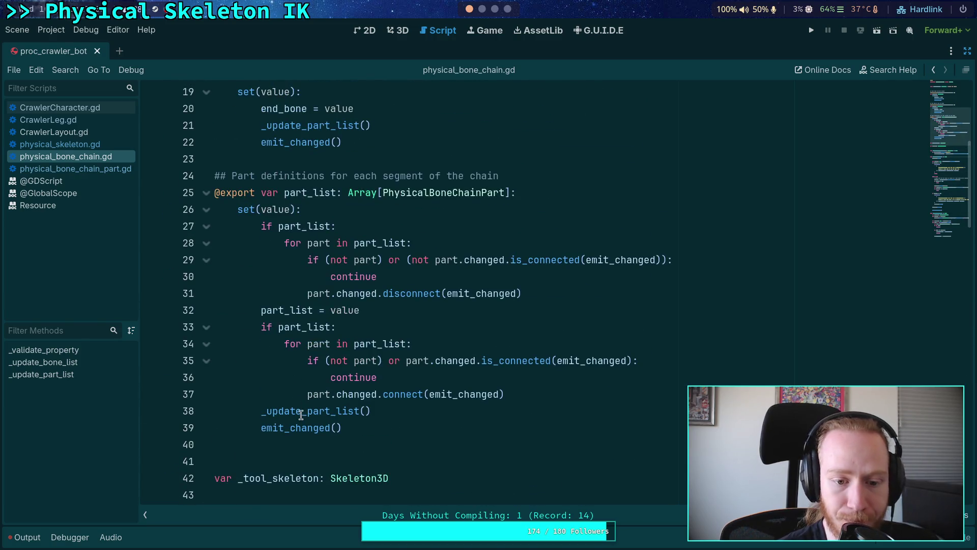
pyautogui.moveTo(301, 415)
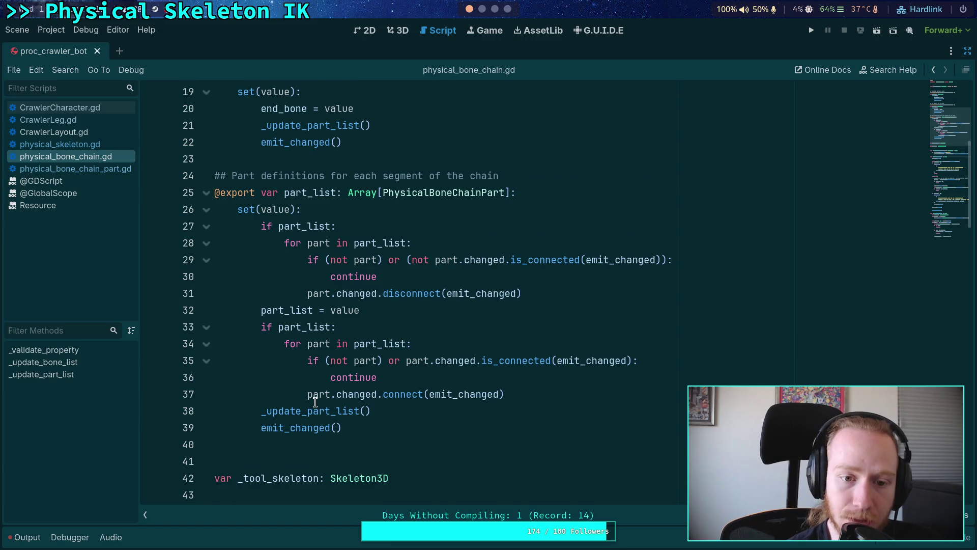
pyautogui.scroll(-10, 374, 381)
pyautogui.click(377, 390)
pyautogui.scroll(-5, 378, 389)
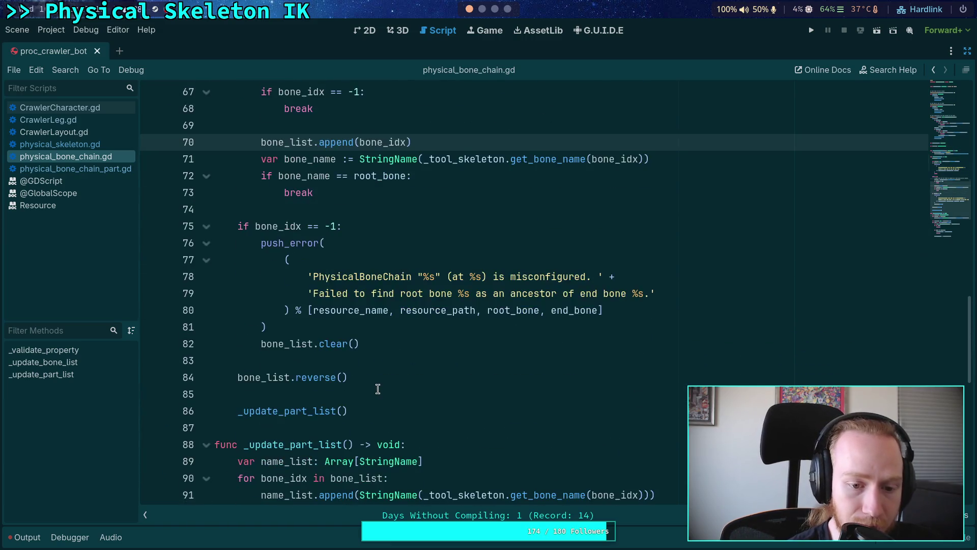
pyautogui.scroll(-5, 377, 389)
pyautogui.scroll(20, 377, 389)
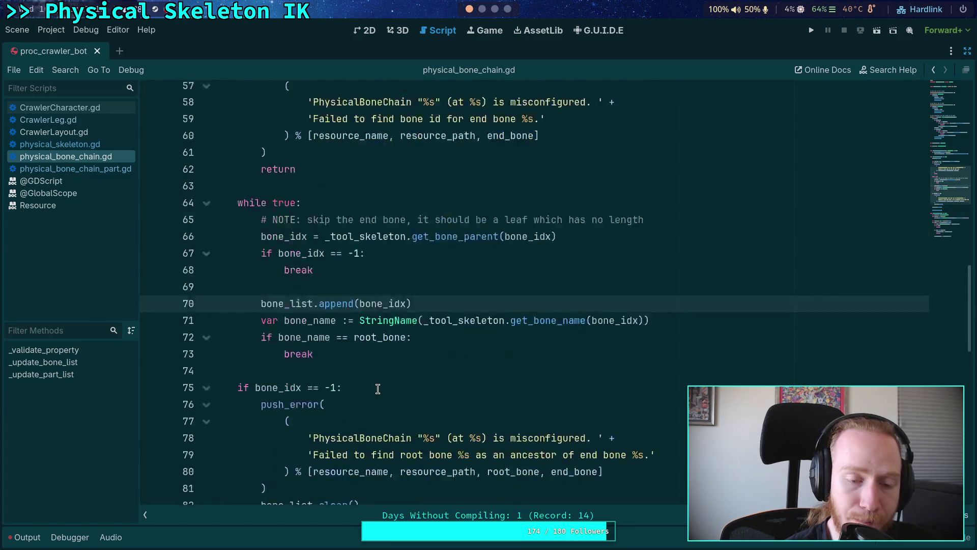
pyautogui.scroll(1, 378, 388)
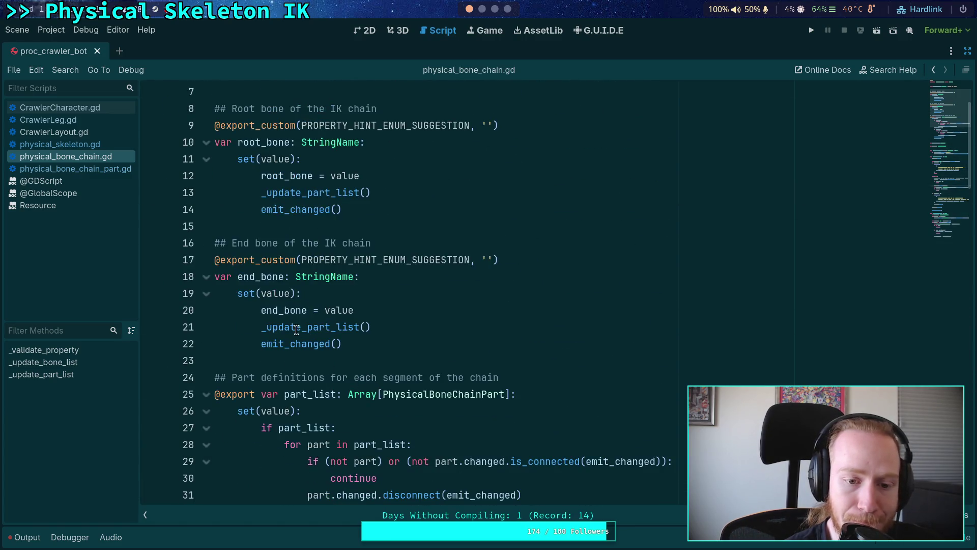
pyautogui.click(269, 327)
pyautogui.moveTo(307, 326); pyautogui.dragTo(331, 327)
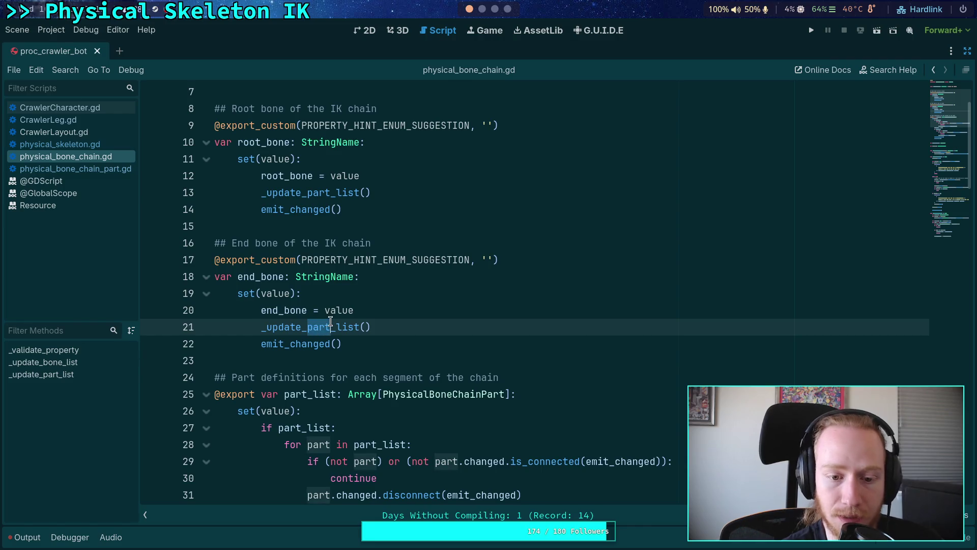
pyautogui.write('bone')
pyautogui.moveTo(307, 193); pyautogui.dragTo(330, 194)
pyautogui.write('bone')
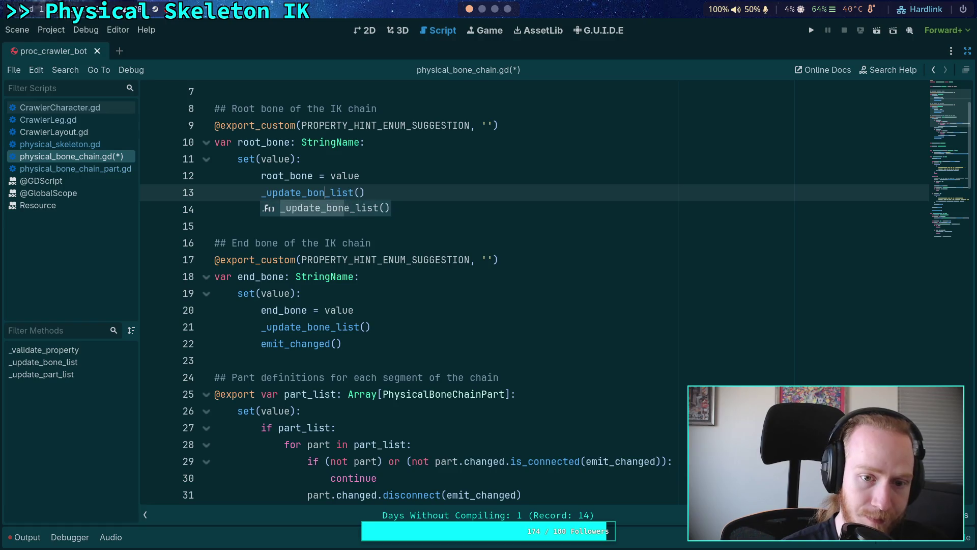
pyautogui.hotkey('ctrl', 's')
pyautogui.click(232, 223)
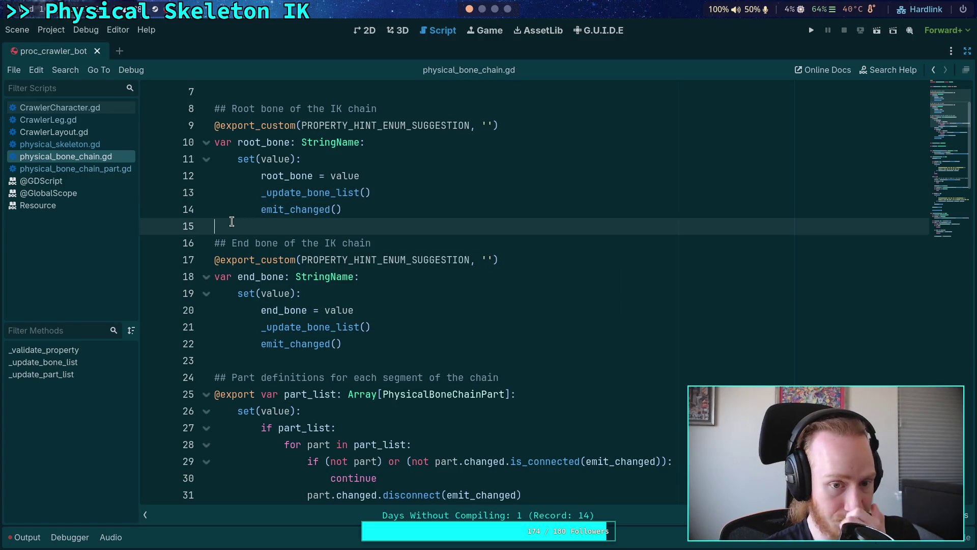
# Step: Delete the empty line 85 following bone_list.reverse()
pyautogui.scroll(2, 387, 292)
pyautogui.scroll(-15, 444, 330)
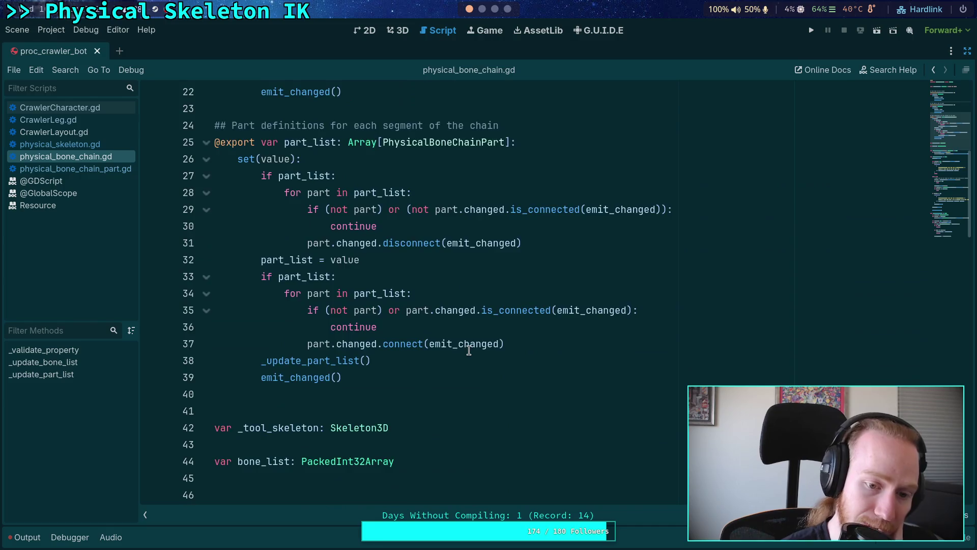
pyautogui.scroll(4, 491, 342)
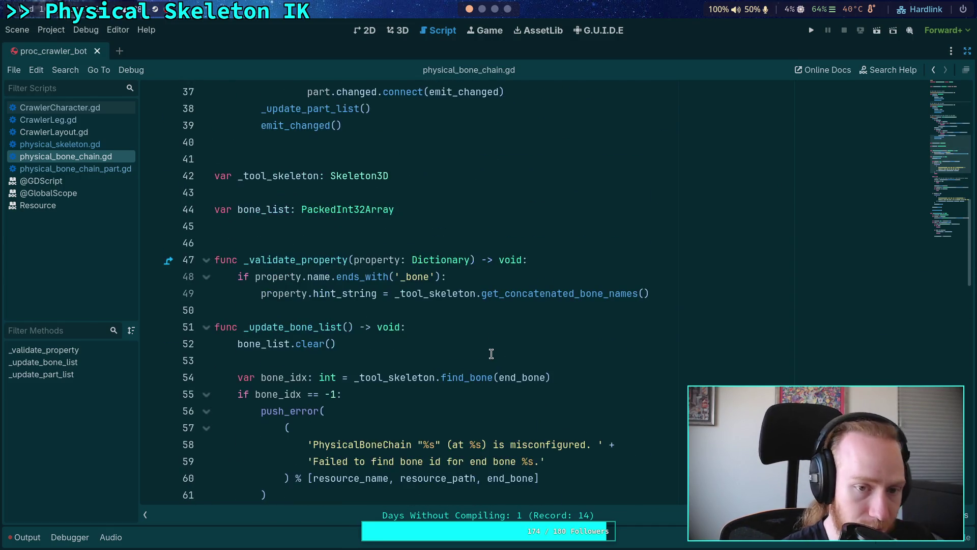
pyautogui.scroll(-4, 489, 354)
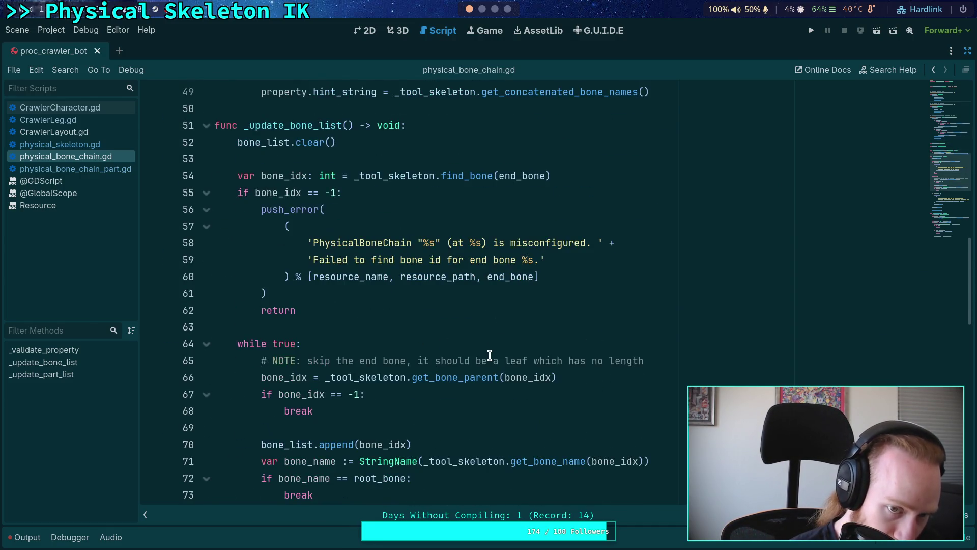
pyautogui.scroll(2, 489, 355)
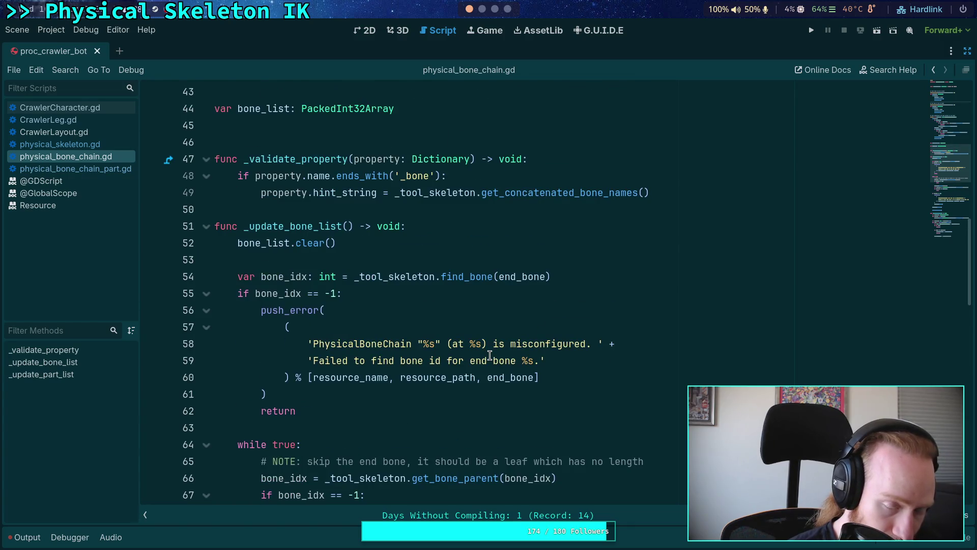
pyautogui.scroll(-2, 490, 355)
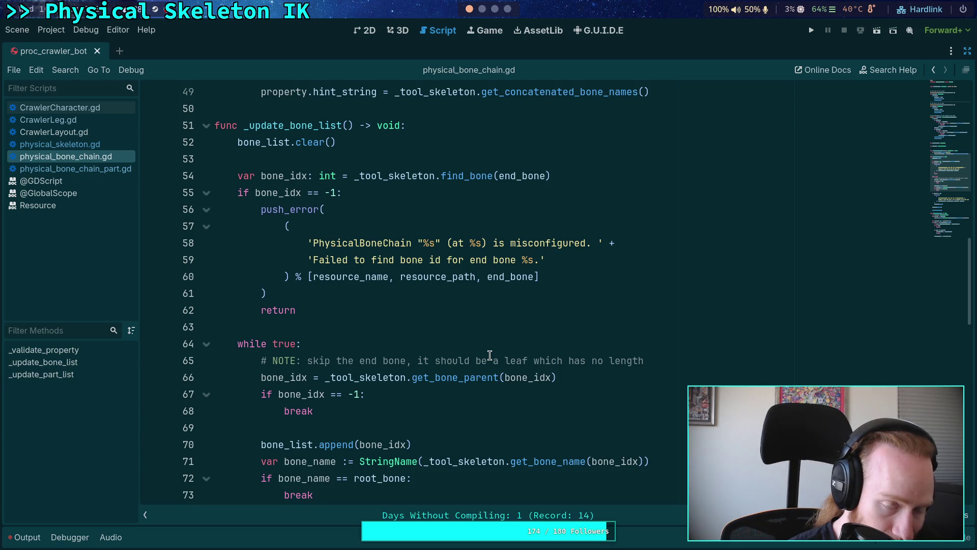
pyautogui.scroll(-2, 490, 354)
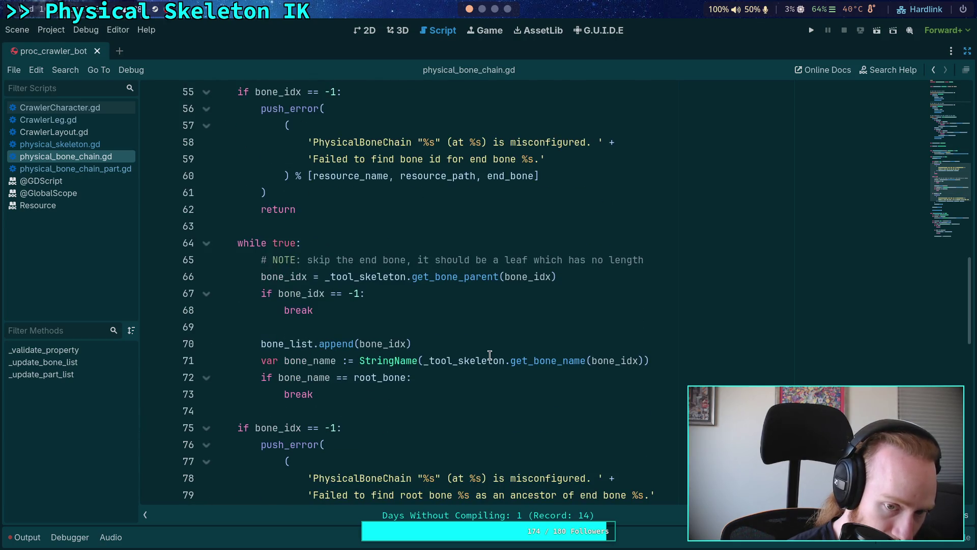
pyautogui.scroll(-3, 490, 354)
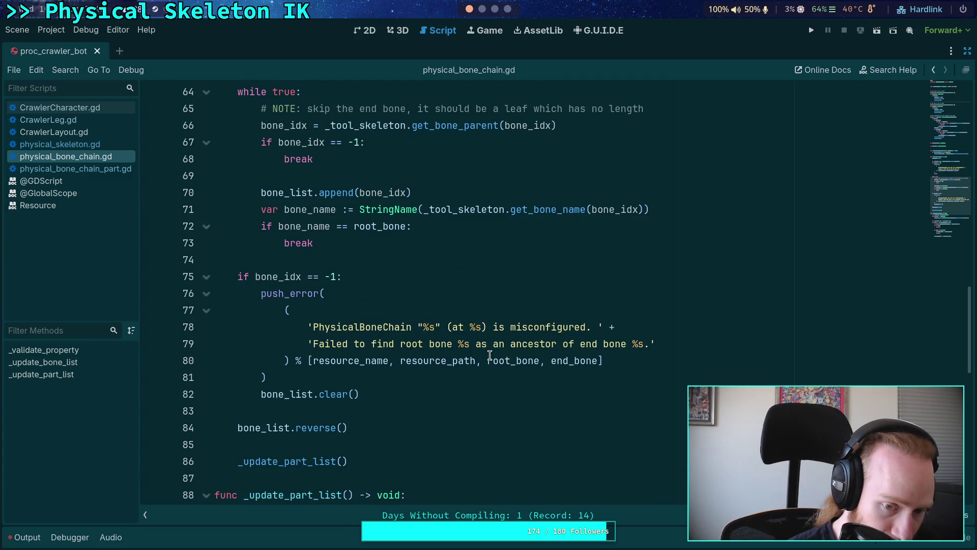
pyautogui.click(324, 443)
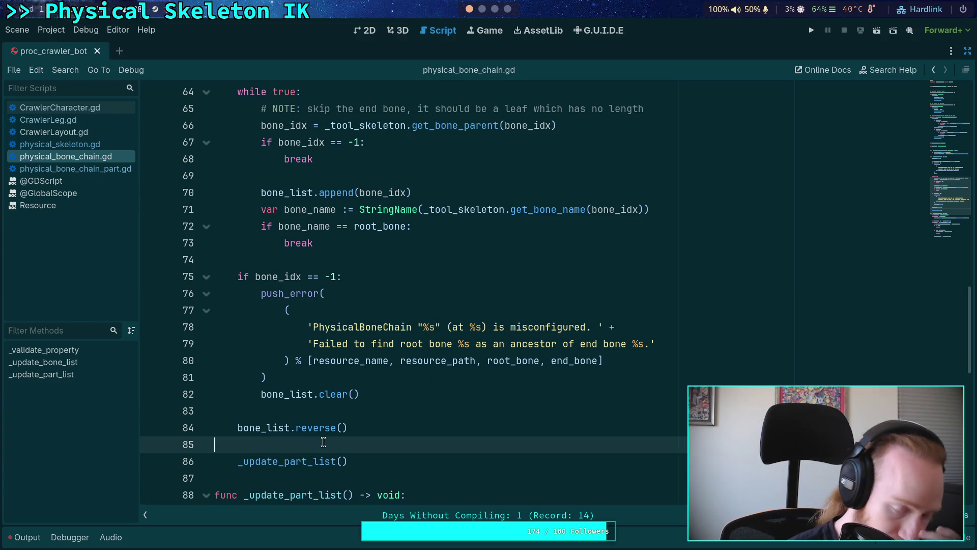
pyautogui.press('BackSpace')
pyautogui.scroll(-5, 377, 404)
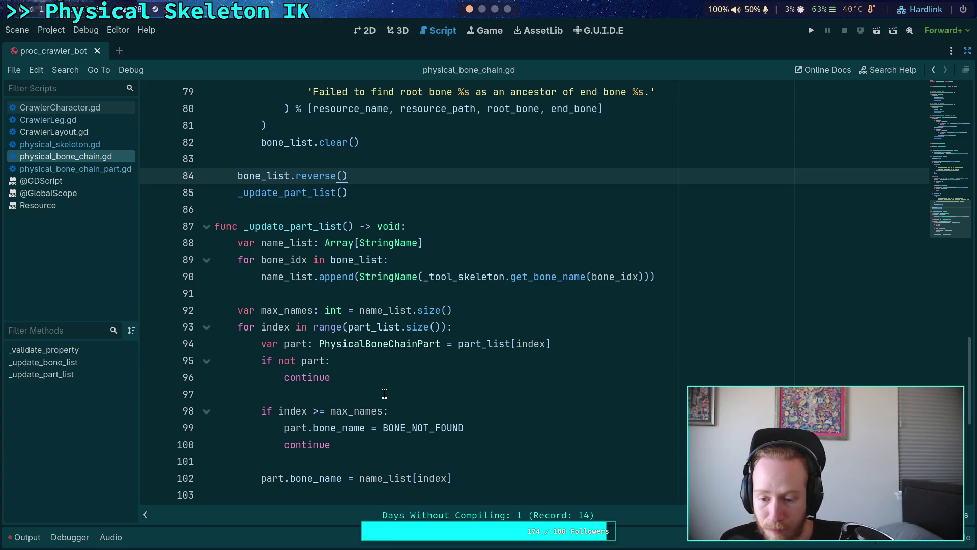
# Step: Follow the physical_bone_chain.gd:51 find_bone null-value error from the Output panel to _update_bone_list
pyautogui.click(26, 537)
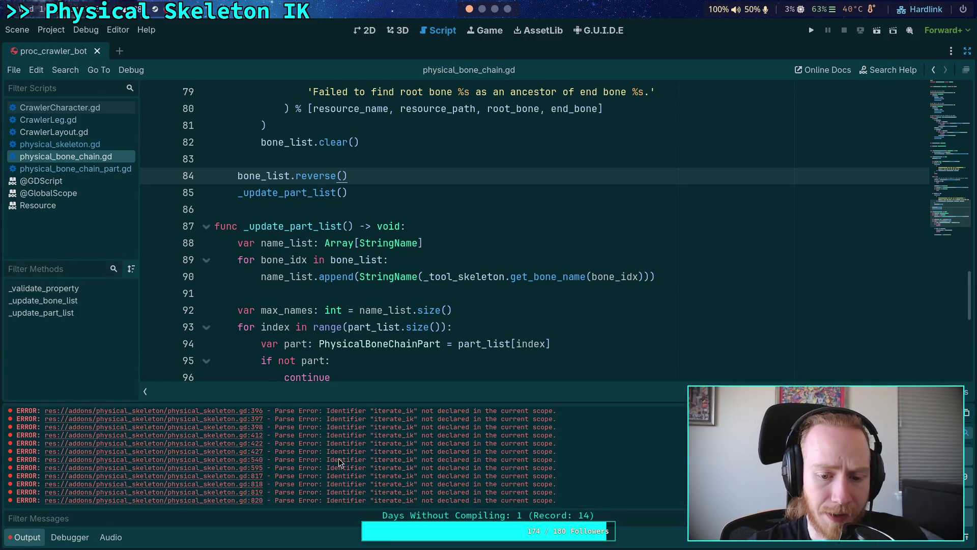
pyautogui.scroll(10, 456, 495)
pyautogui.scroll(1, 533, 460)
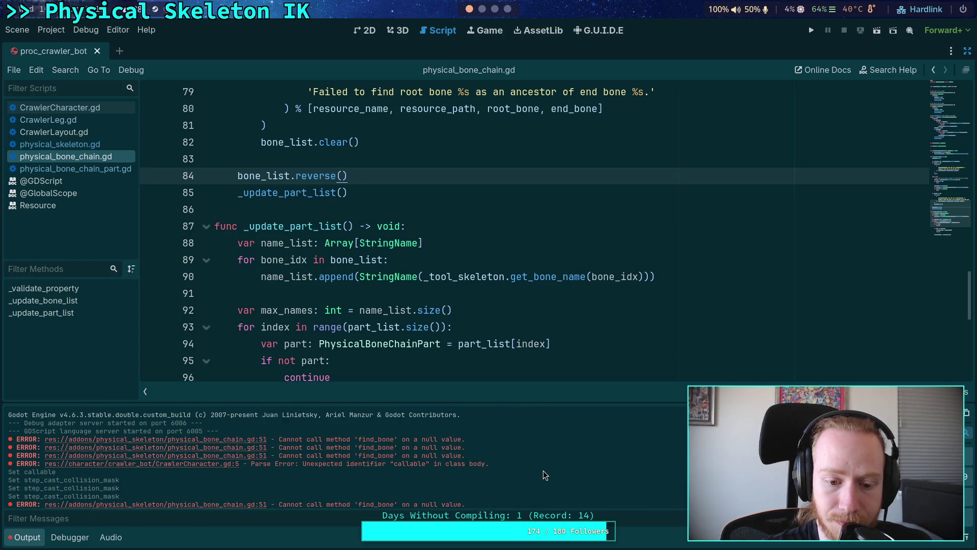
pyautogui.scroll(-3, 543, 466)
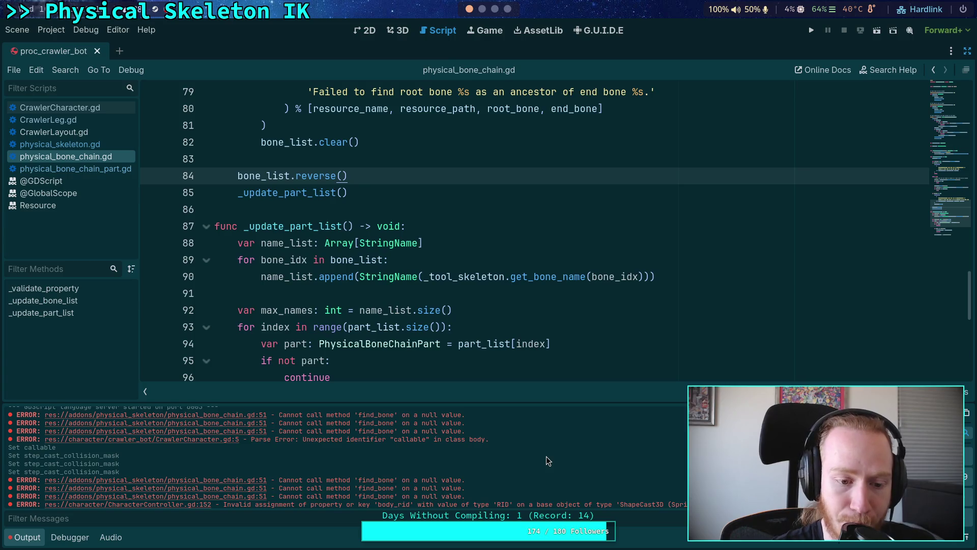
pyautogui.scroll(2, 267, 435)
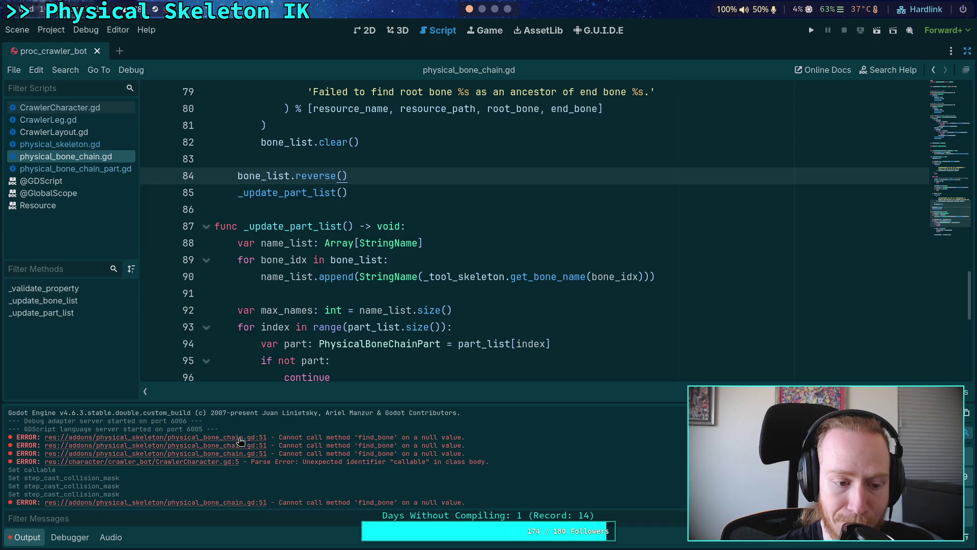
pyautogui.click(241, 437)
pyautogui.scroll(-3, 354, 264)
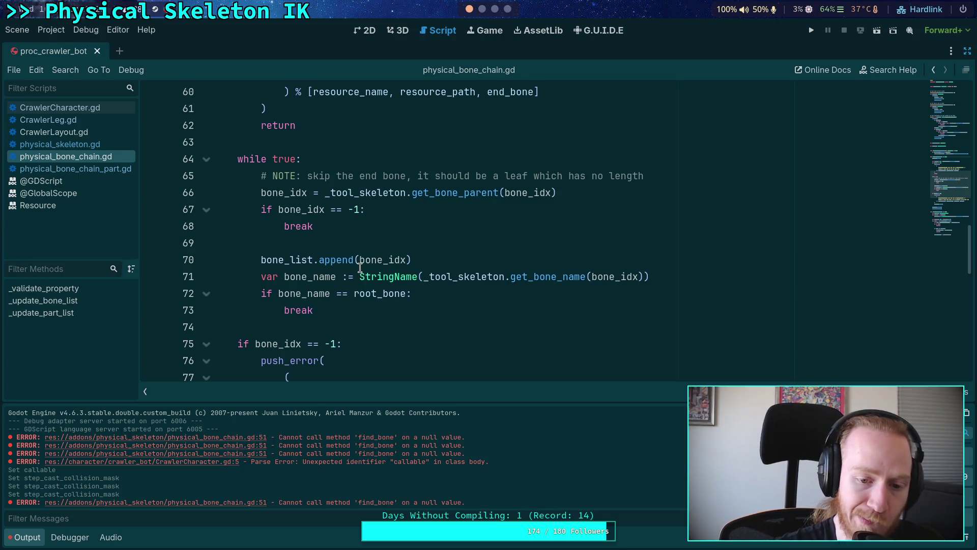
pyautogui.scroll(4, 360, 278)
pyautogui.click(405, 163)
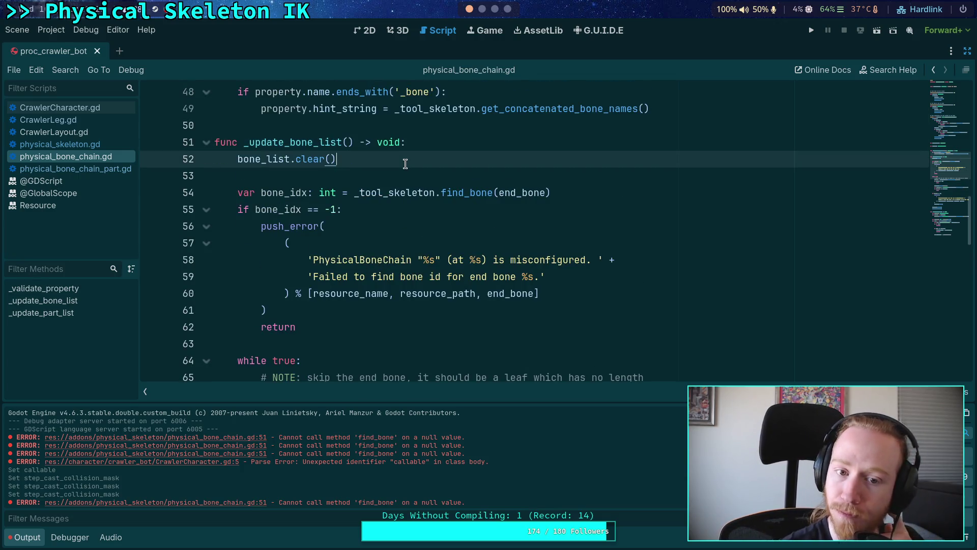
# Step: Insert an 'if not _tool_skeleton: return' guard after bone_list.clear() on line 52
pyautogui.press('Return')
pyautogui.press('Return')
pyautogui.write('if not')
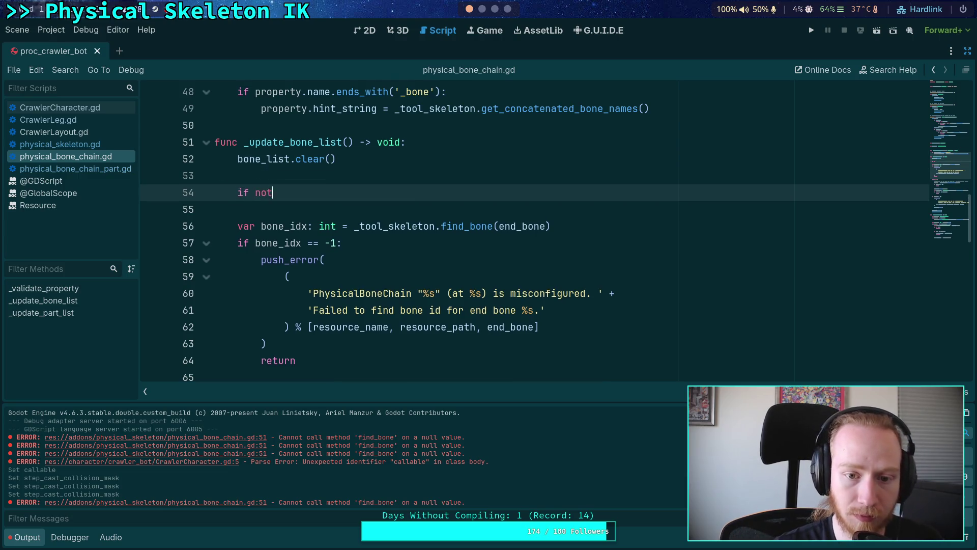
pyautogui.write(' _too')
pyautogui.press('Return')
pyautogui.write(':')
pyautogui.press('Return')
pyautogui.write('return')
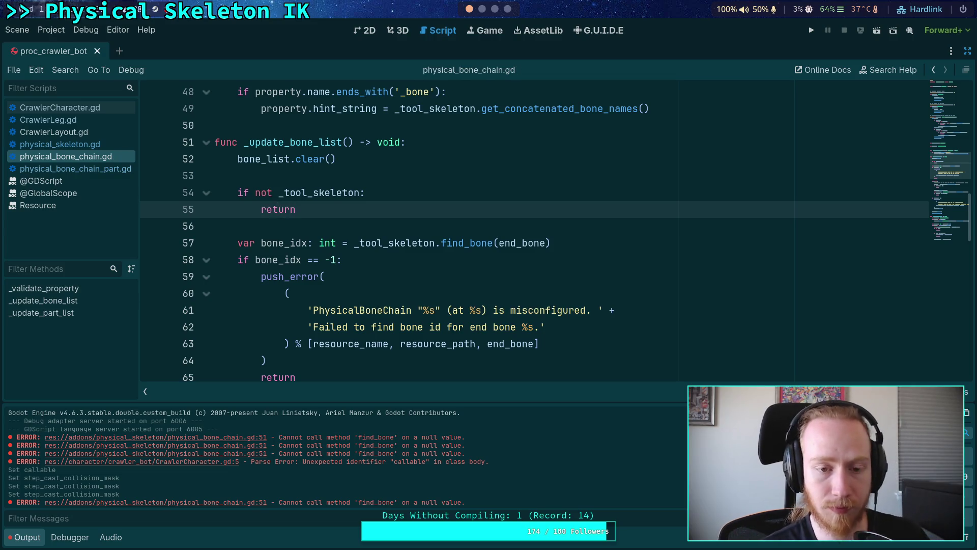
pyautogui.scroll(2, 388, 208)
pyautogui.scroll(-10, 418, 264)
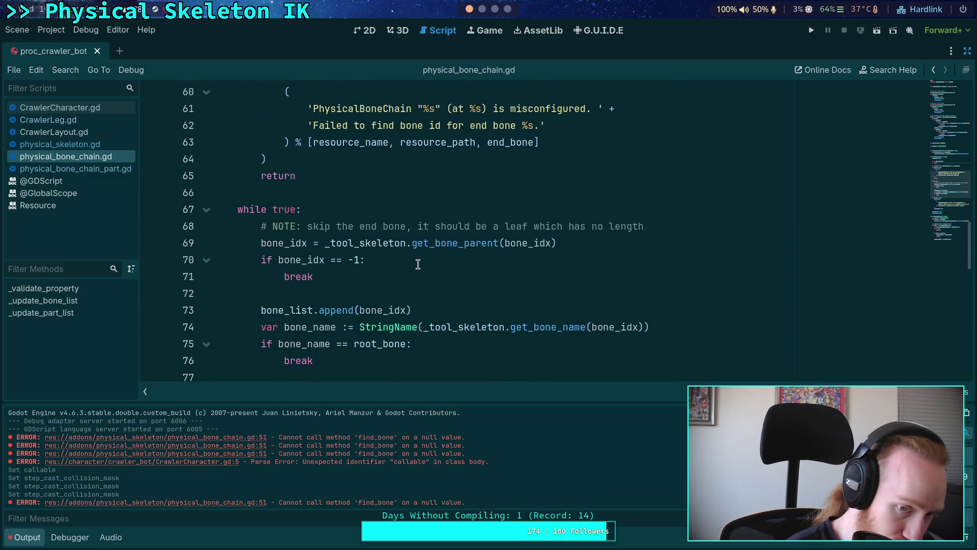
pyautogui.scroll(-3, 418, 264)
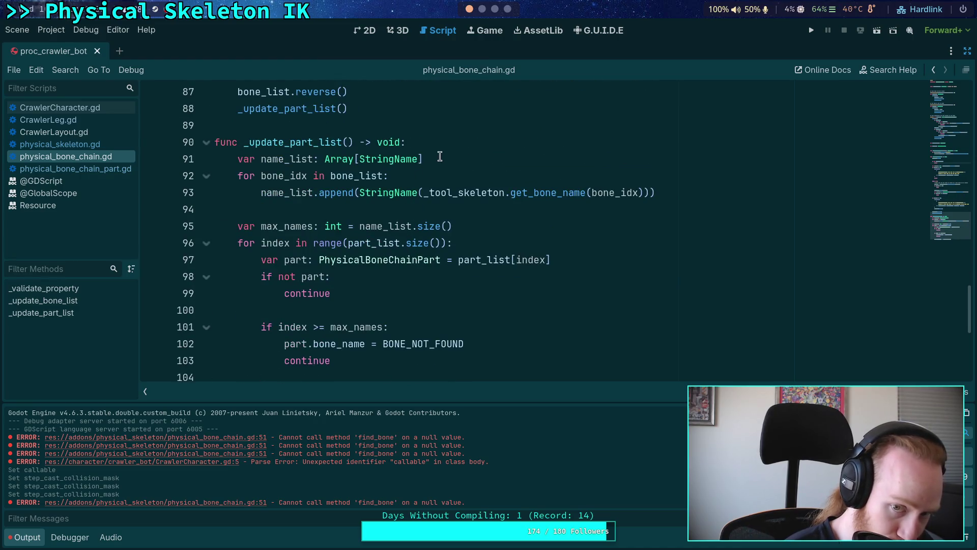
pyautogui.click(448, 154)
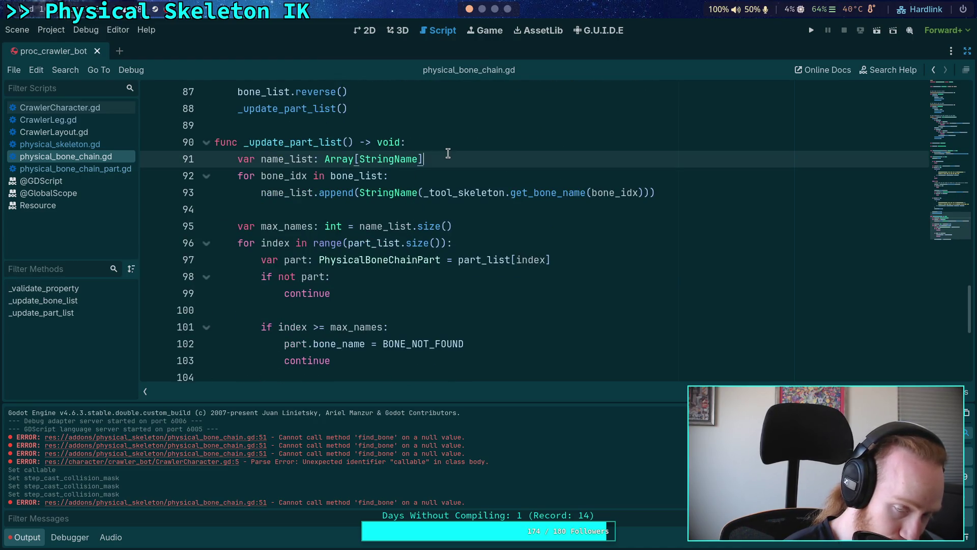
# Step: Add 'if _tool_skeleton:' after line 91 and indent the bone-name for loop beneath it
pyautogui.scroll(-1, 448, 154)
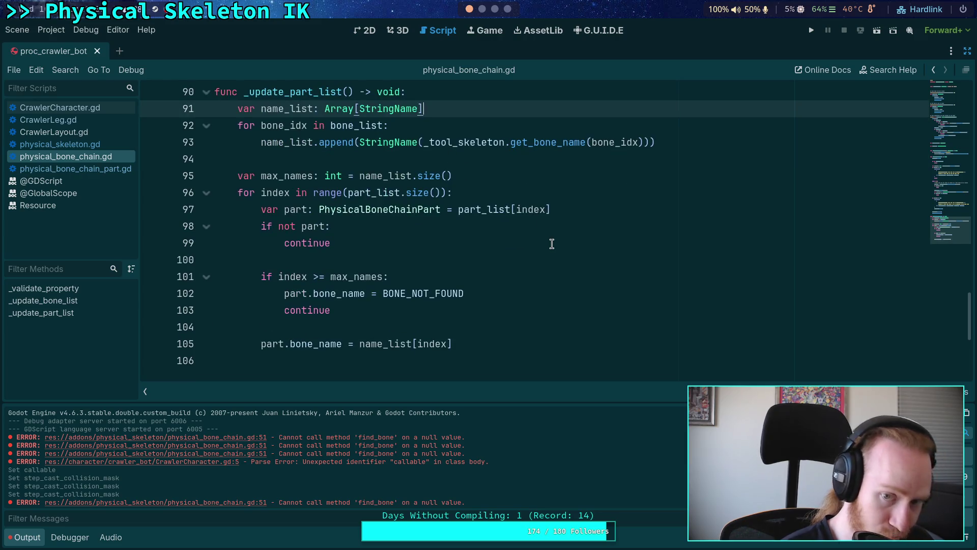
pyautogui.press('Return')
pyautogui.write('if _too')
pyautogui.press('Return')
pyautogui.write(':')
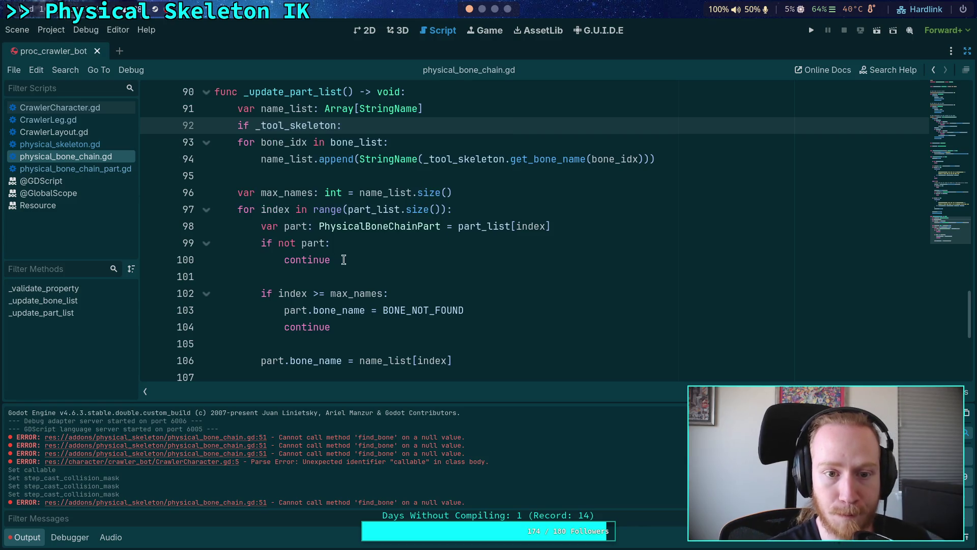
pyautogui.press('Down')
pyautogui.hotkey('shift', 'Down')
pyautogui.hotkey('shift', 'Down')
pyautogui.press('Tab')
pyautogui.press('Right')
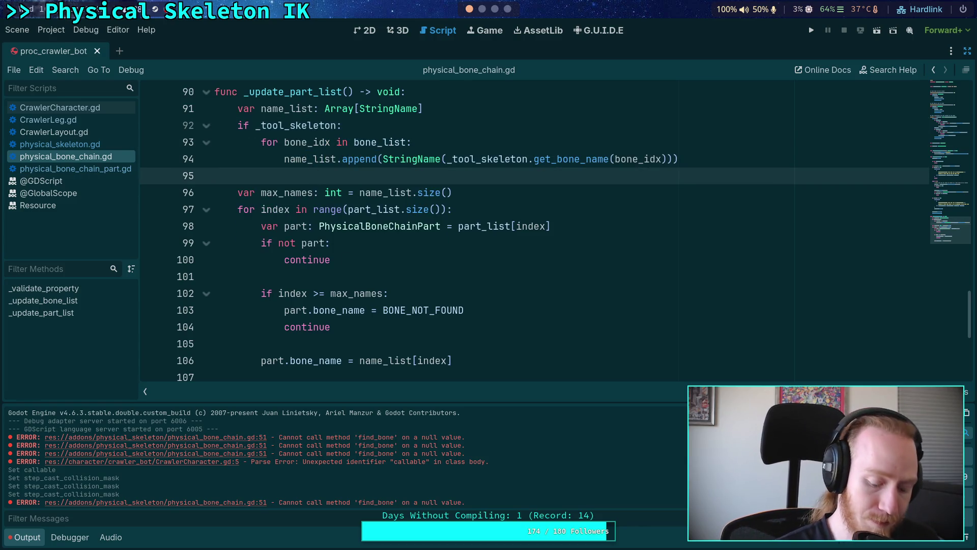
# Step: Add a blank line after the name_list declaration
pyautogui.click(471, 112)
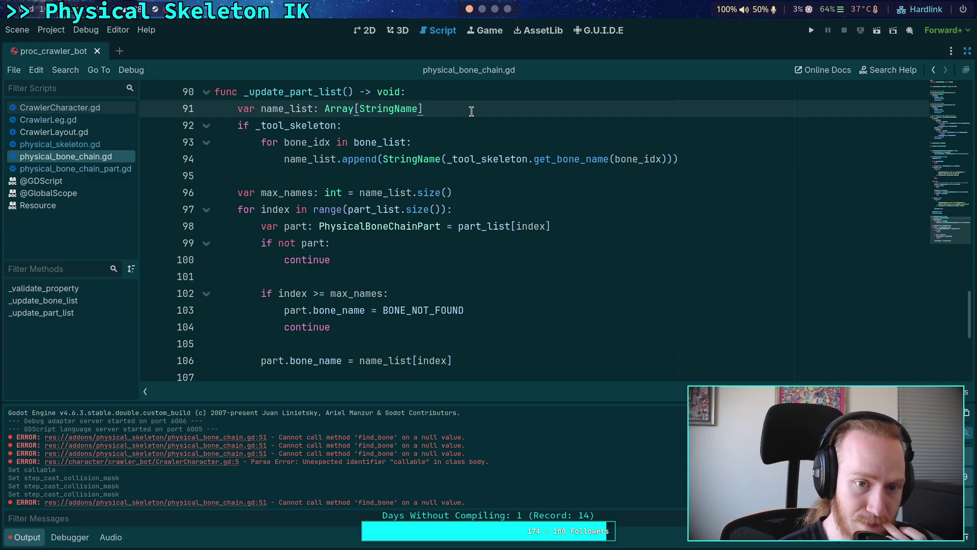
pyautogui.press('Return')
pyautogui.scroll(-2, 471, 112)
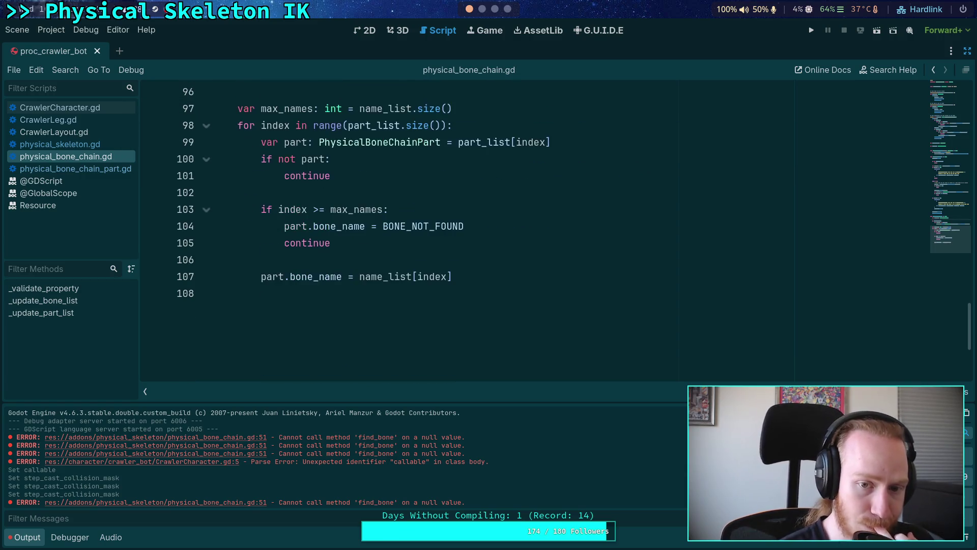
pyautogui.scroll(9, 469, 290)
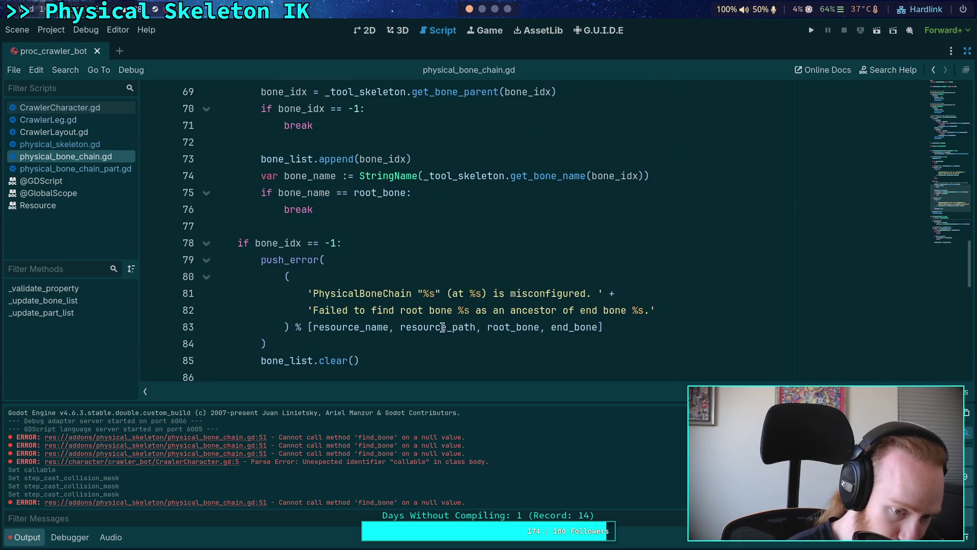
pyautogui.scroll(3, 400, 345)
# Step: Enlarge the Output panel to read the iterate_ik parse errors, then collapse it
pyautogui.moveTo(423, 402); pyautogui.dragTo(440, 347)
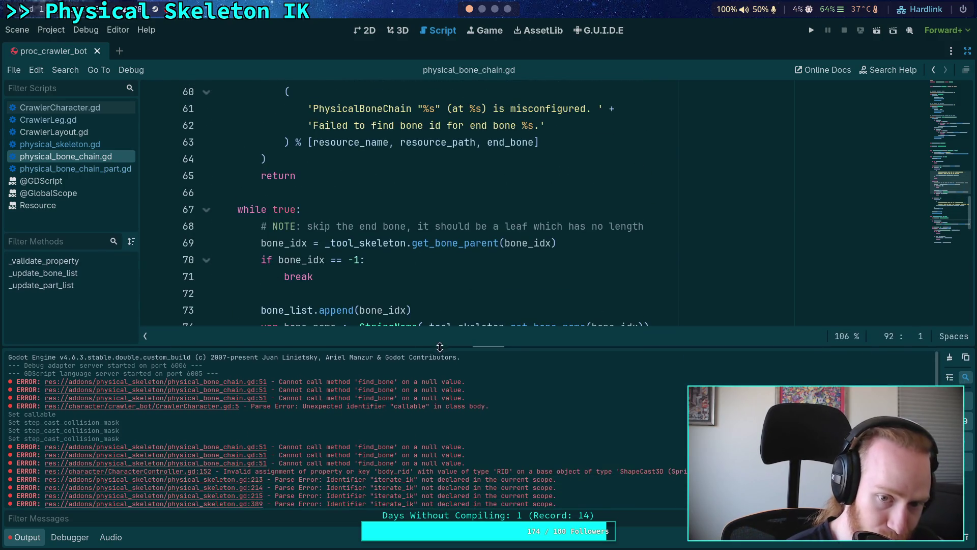
pyautogui.scroll(-1, 450, 425)
pyautogui.scroll(-1, 538, 435)
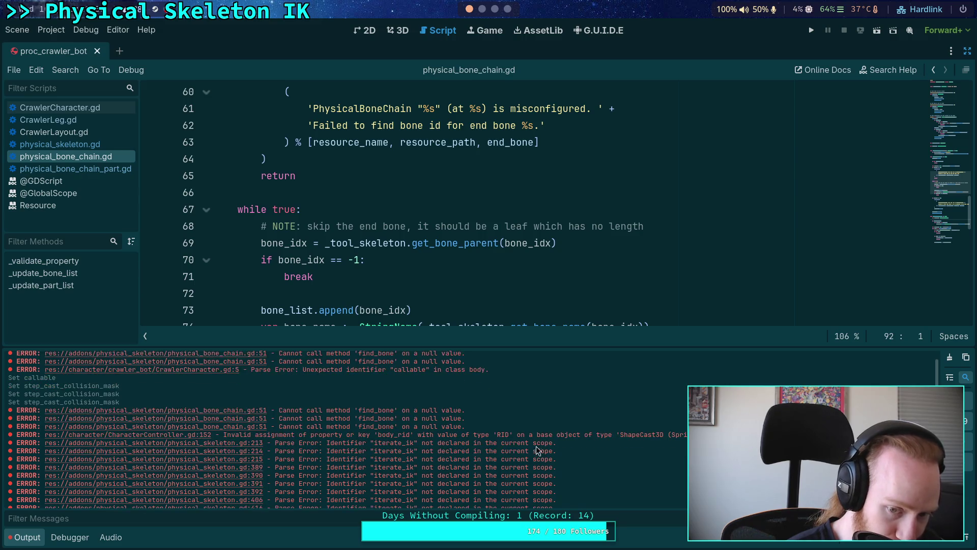
pyautogui.scroll(2, 441, 236)
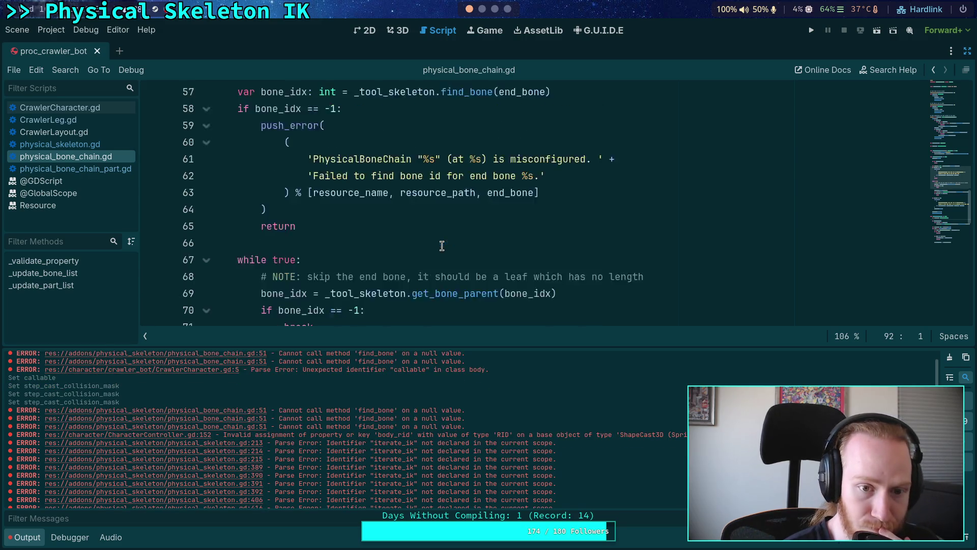
pyautogui.moveTo(413, 346); pyautogui.dragTo(402, 396)
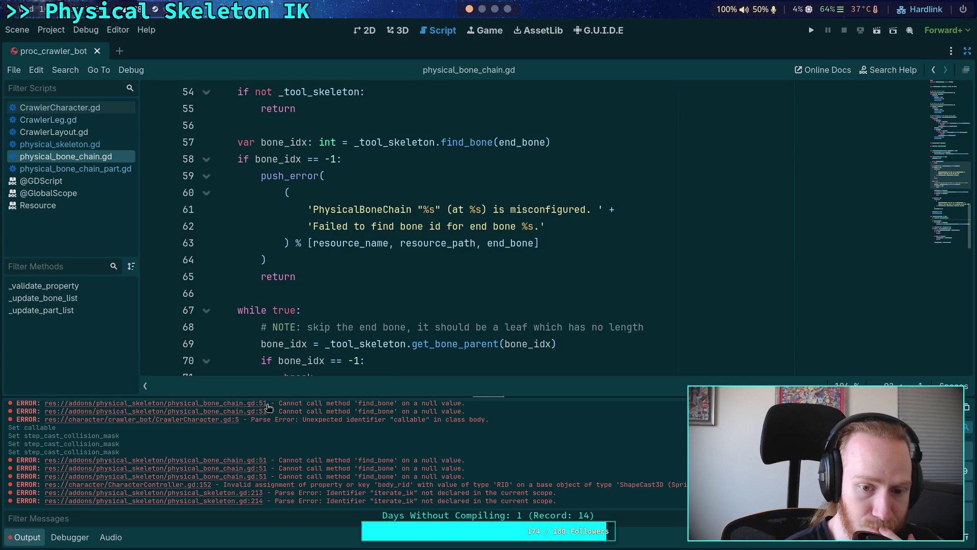
pyautogui.click(28, 537)
pyautogui.scroll(2, 290, 374)
pyautogui.scroll(1, 289, 374)
# Step: Recheck the errors in the Output log, hide it, and return to the script near line 40
pyautogui.click(349, 260)
pyautogui.click(360, 271)
pyautogui.scroll(8, 360, 272)
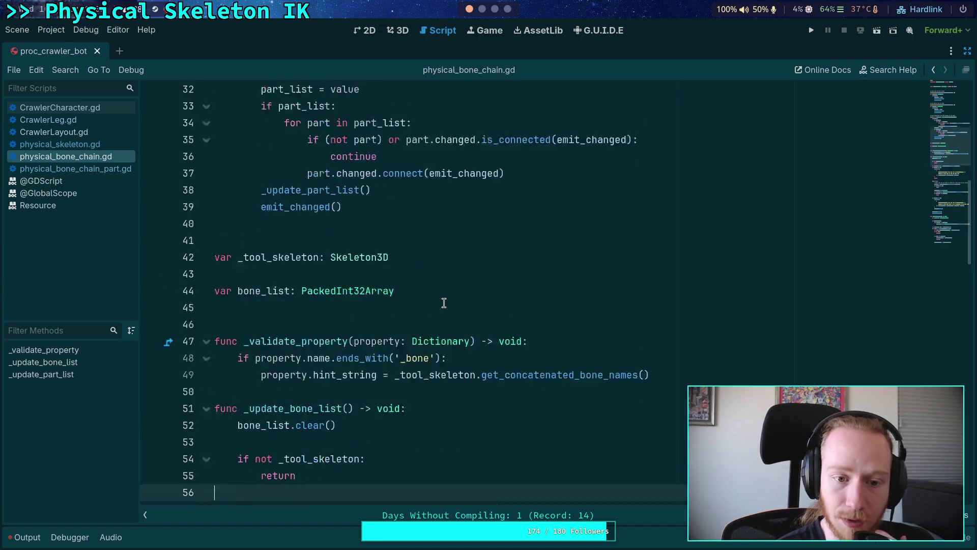
pyautogui.click(29, 537)
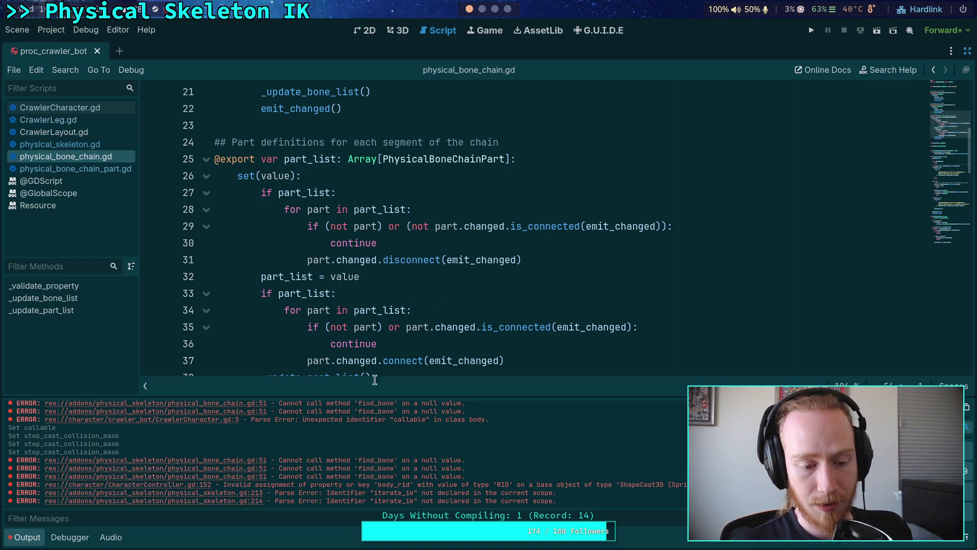
pyautogui.click(21, 537)
pyautogui.click(270, 417)
pyautogui.click(270, 426)
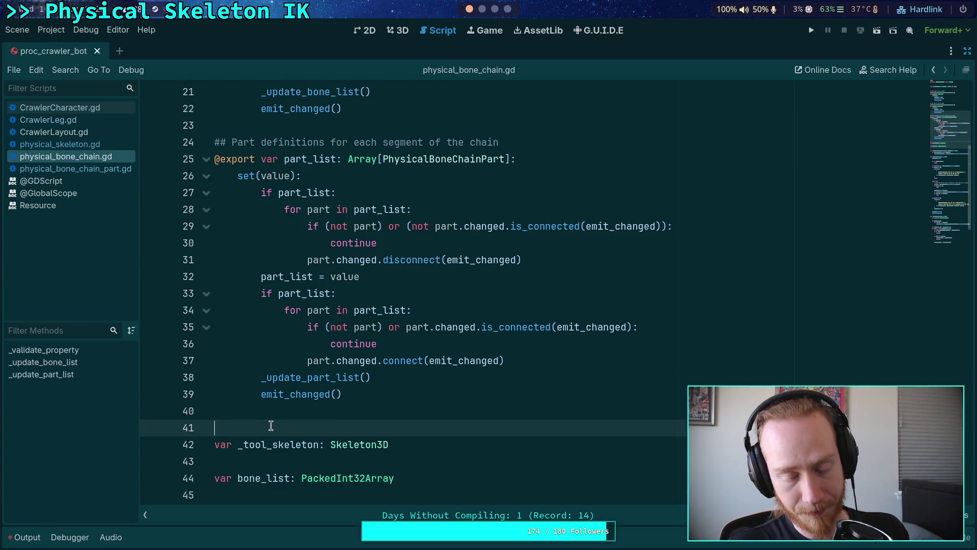
pyautogui.scroll(8, 273, 423)
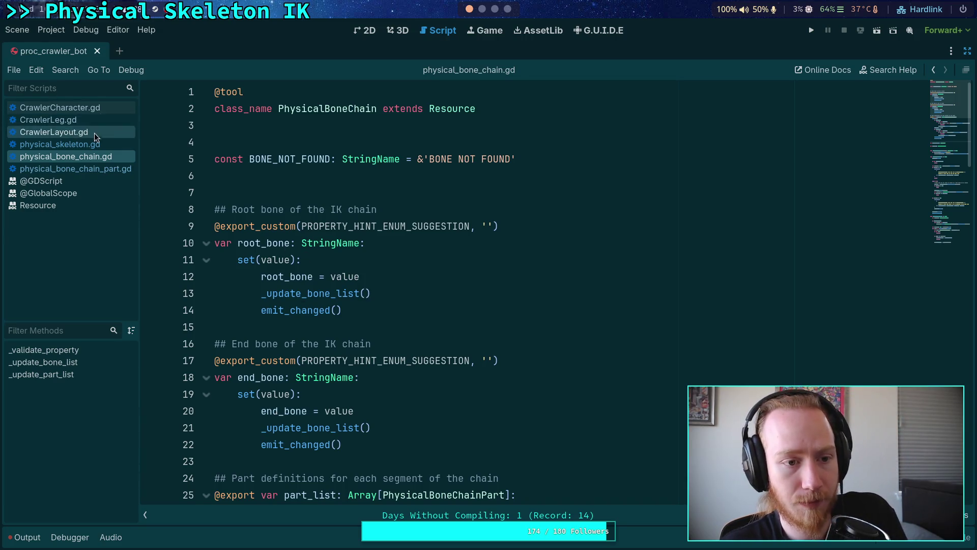
# Step: Open physical_skeleton.gd, select the pass stub in load_chain, and review the member variables above
pyautogui.click(61, 144)
pyautogui.moveTo(322, 312); pyautogui.dragTo(235, 312)
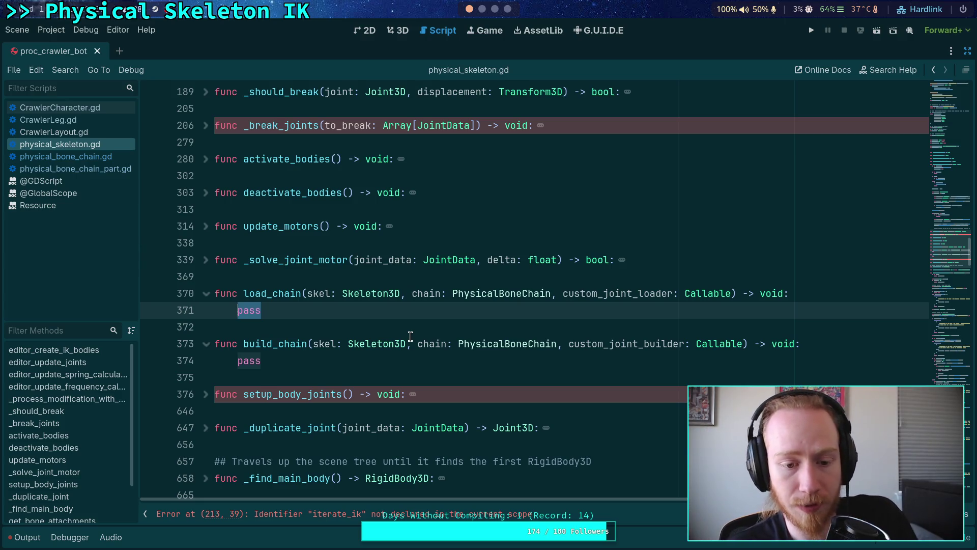
pyautogui.scroll(1, 421, 336)
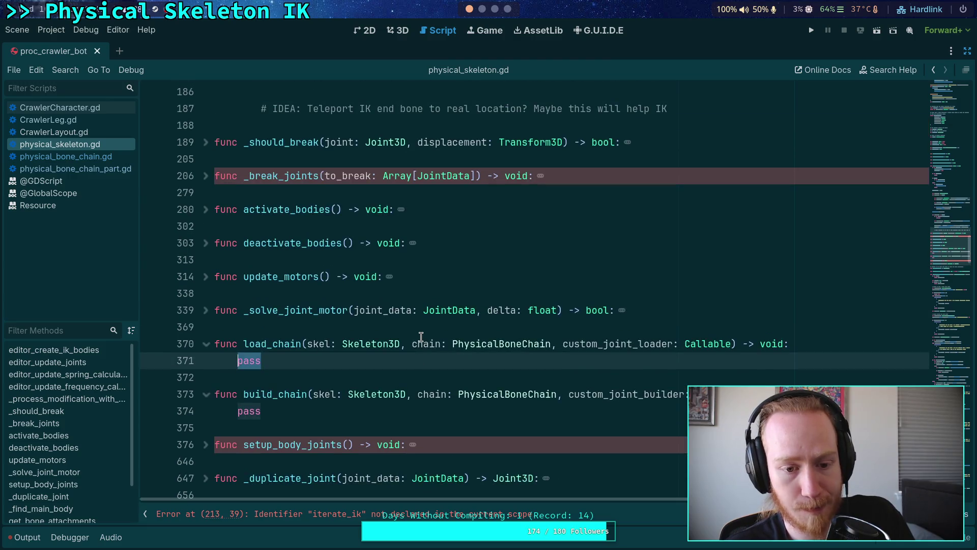
pyautogui.scroll(8, 421, 336)
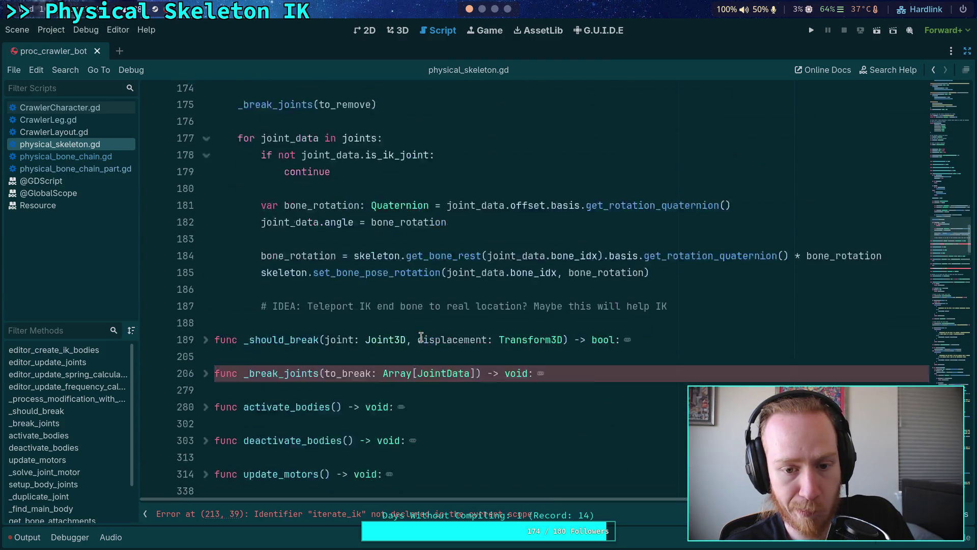
pyautogui.scroll(19, 421, 337)
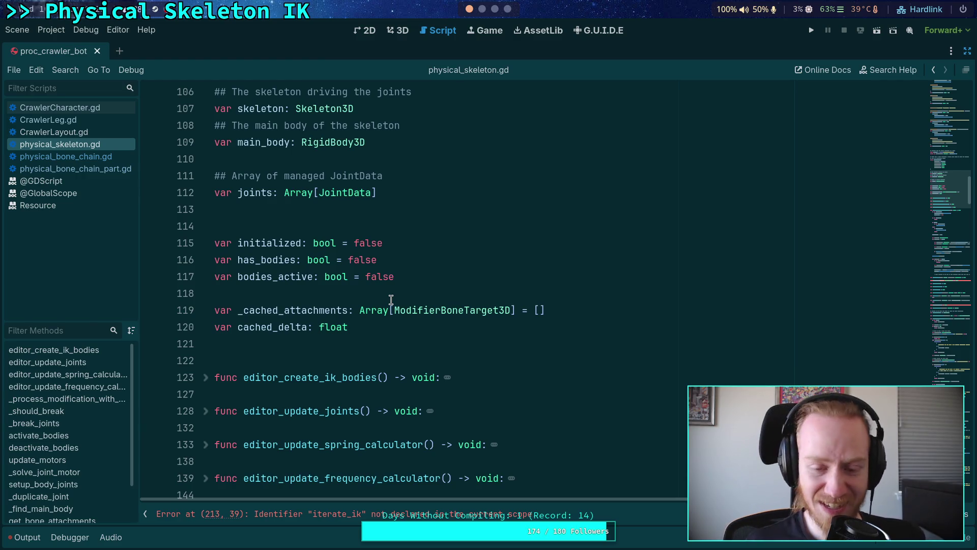
pyautogui.click(398, 294)
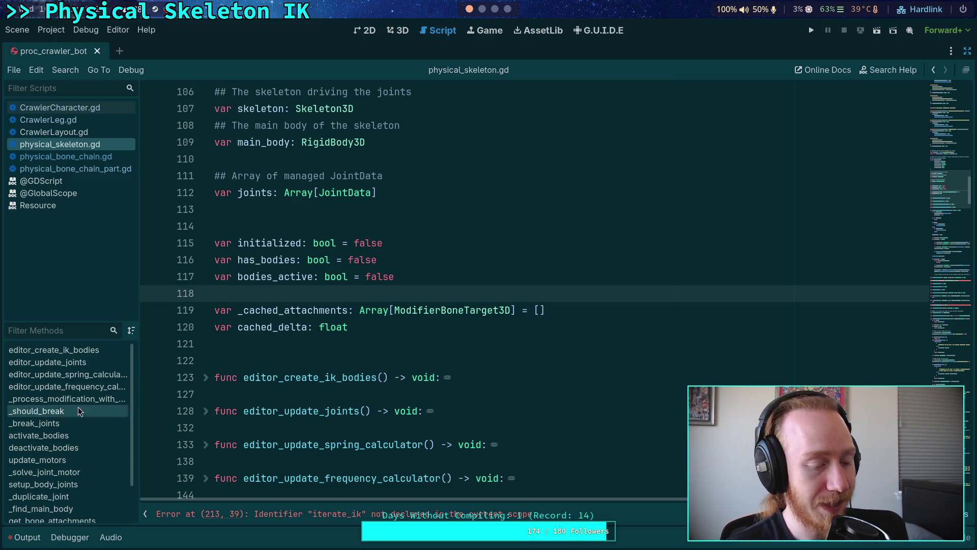
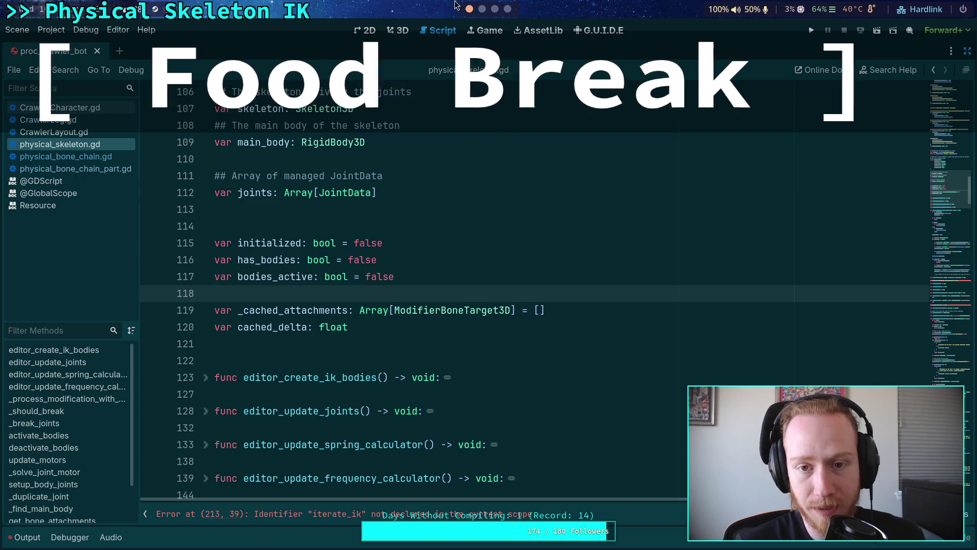
# Step: Switch from Godot to the browser and bring up the YouTube tab with the Halo 3 Believe Campaign video
pyautogui.press('super+4')
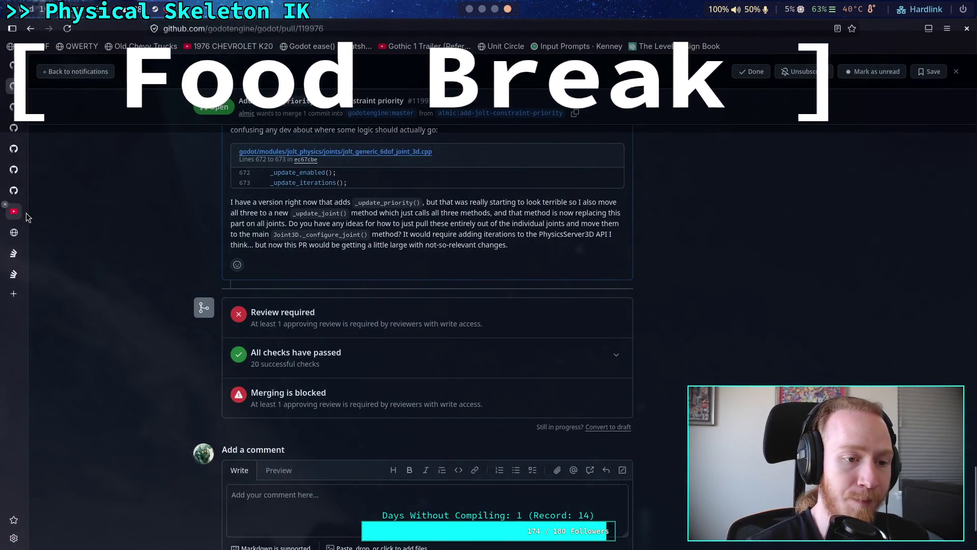
pyautogui.click(14, 210)
pyautogui.rightClick(105, 78)
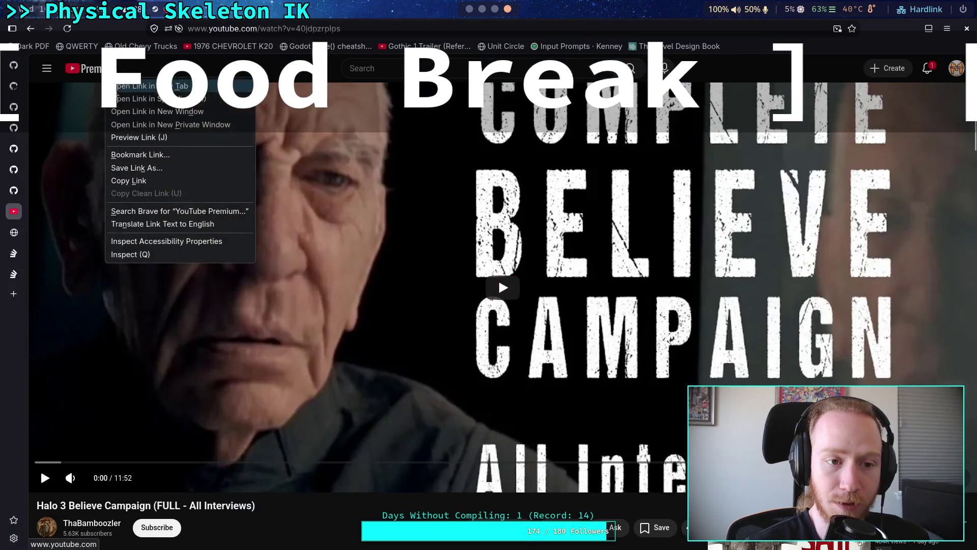
# Step: Dismiss the right-click link menus on the YouTube page
pyautogui.click(307, 142)
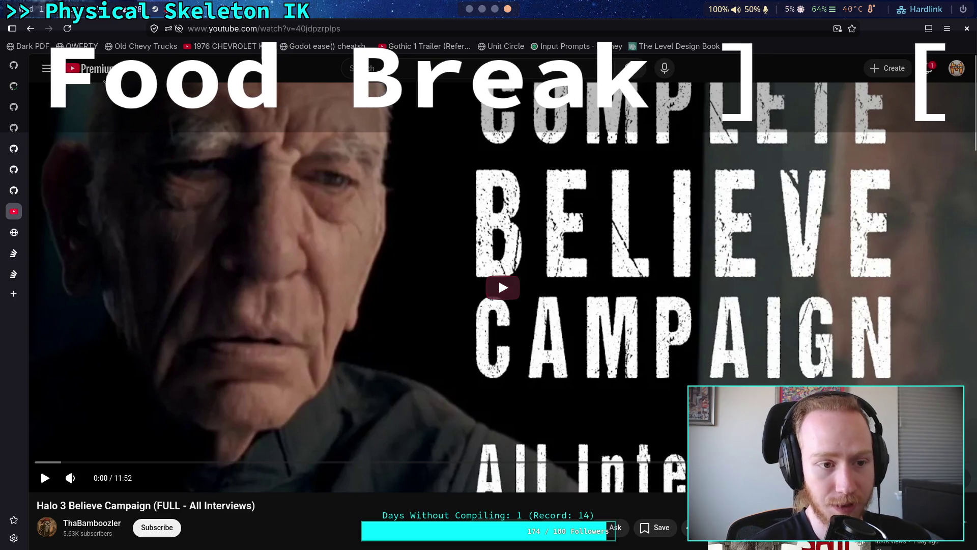
pyautogui.rightClick(107, 71)
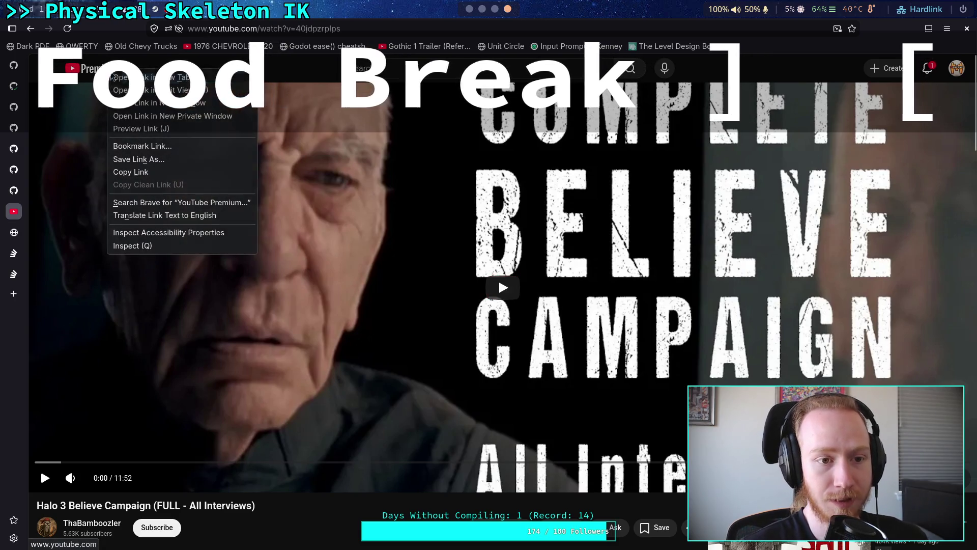
pyautogui.click(297, 74)
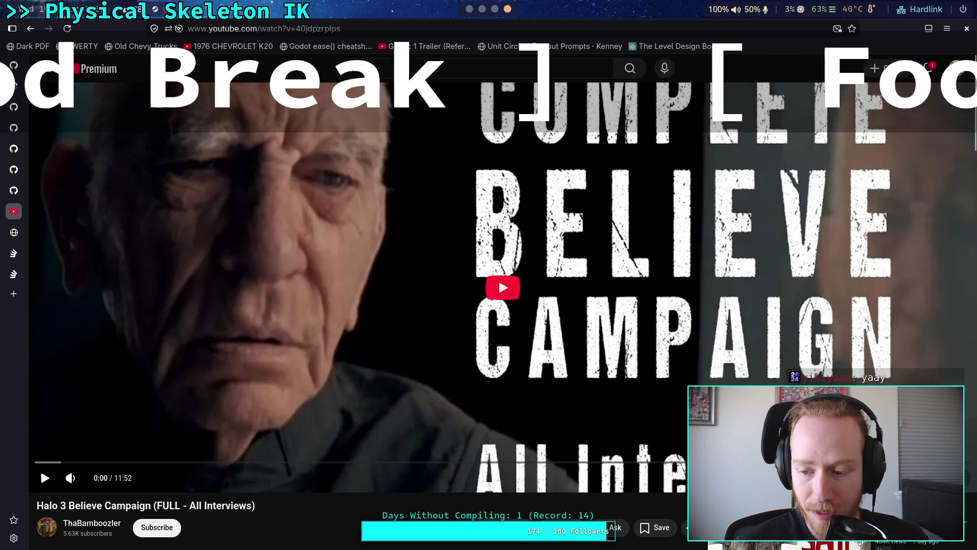
# Step: Check the player settings and start the Halo 3 Believe Campaign video from the beginning
pyautogui.click(917, 477)
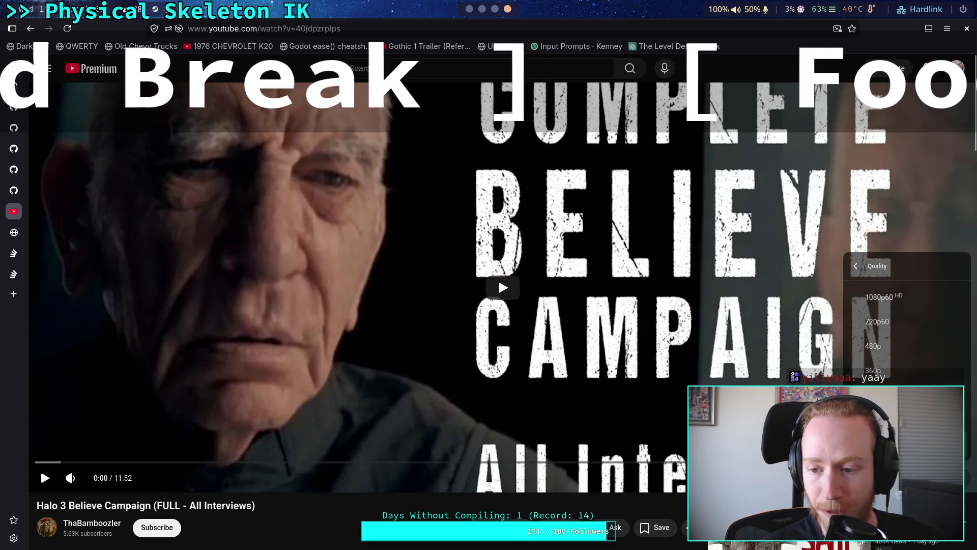
pyautogui.press('Escape')
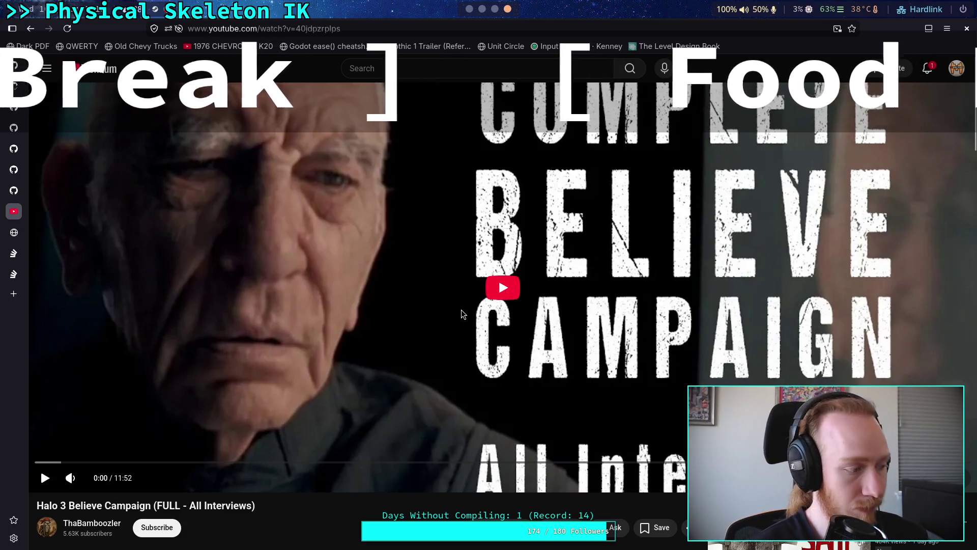
pyautogui.click(498, 278)
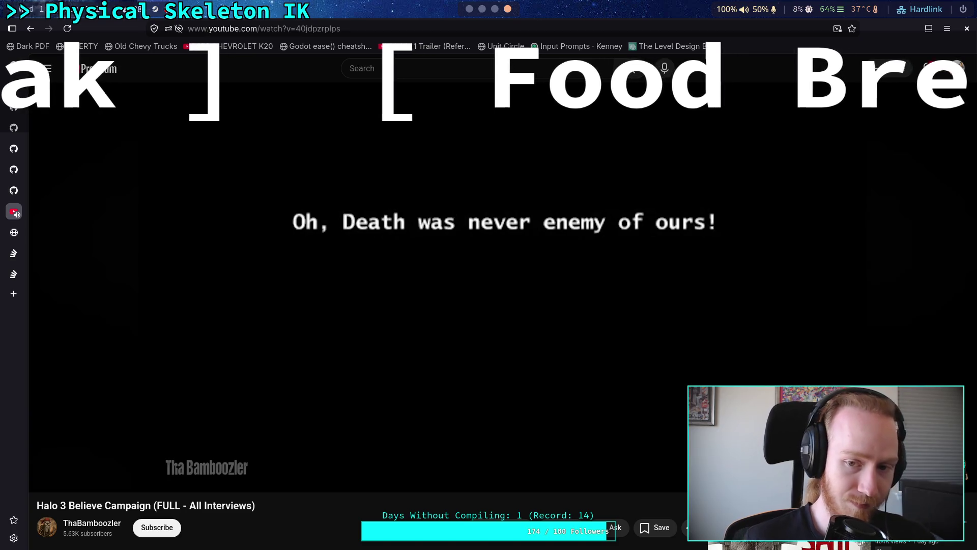
pyautogui.click(906, 477)
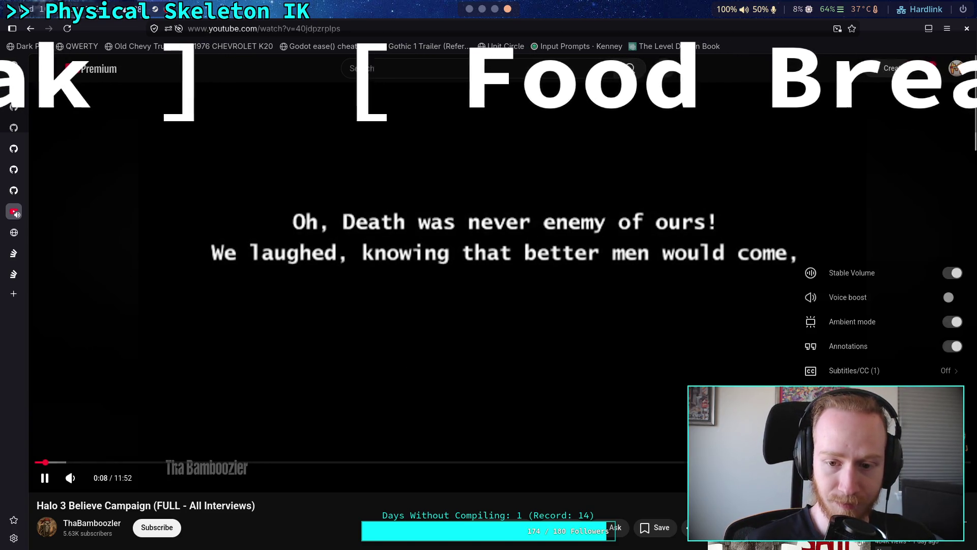
# Step: Set video quality to 1080p60 and jump back to 0:18 to replay the opening poem
pyautogui.click(865, 395)
pyautogui.click(896, 297)
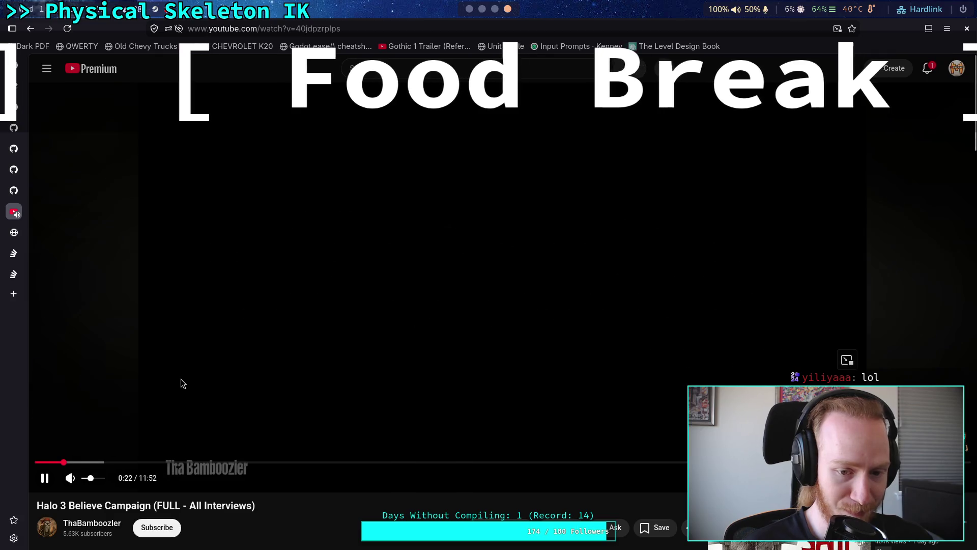
pyautogui.click(59, 461)
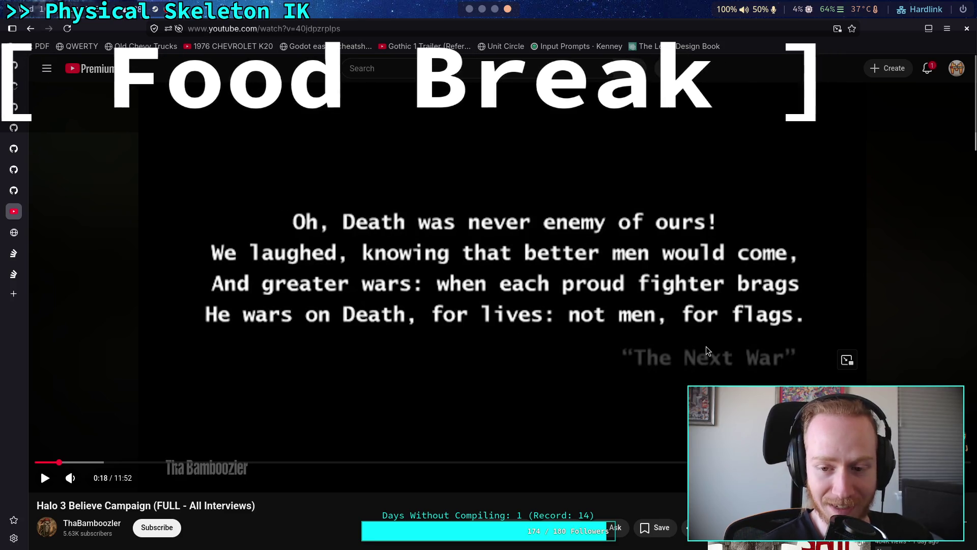
pyautogui.click(630, 397)
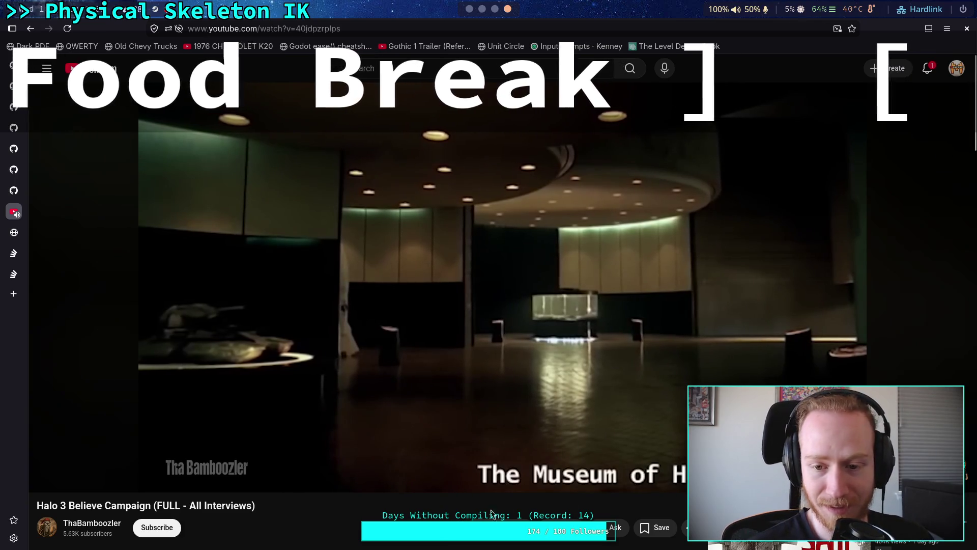
pyautogui.click(883, 477)
pyautogui.click(891, 443)
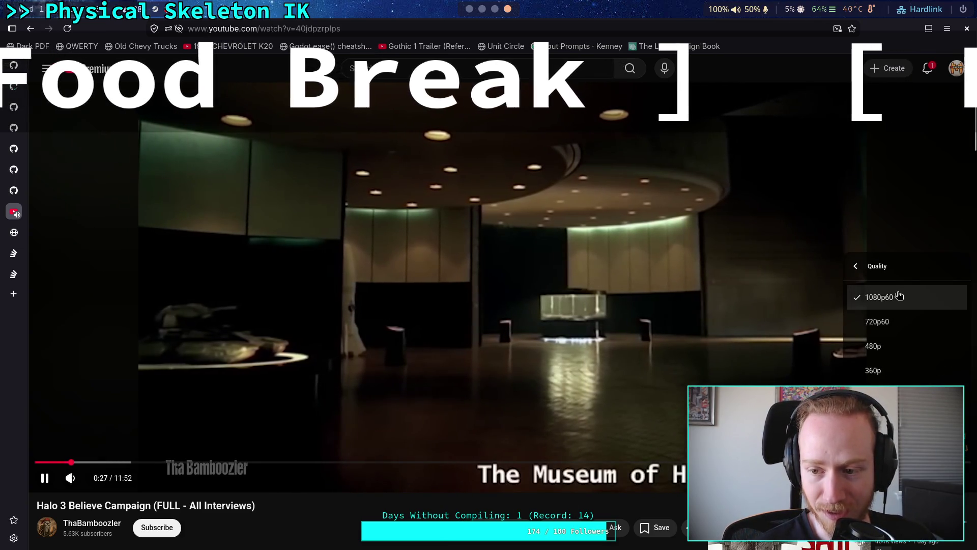
# Step: Keep quality at 1080p60, then pause and resume the video at the museum scene
pyautogui.click(875, 346)
pyautogui.click(40, 468)
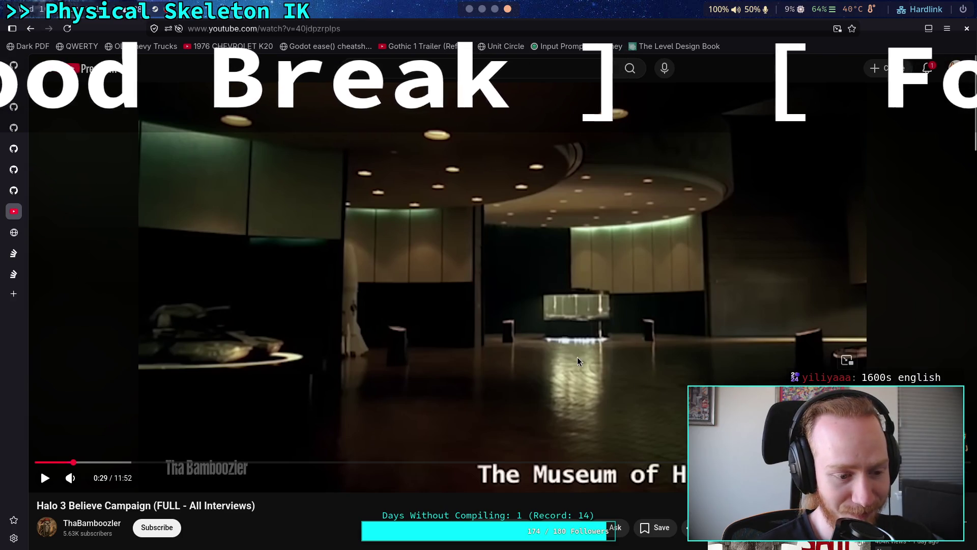
pyautogui.press('space')
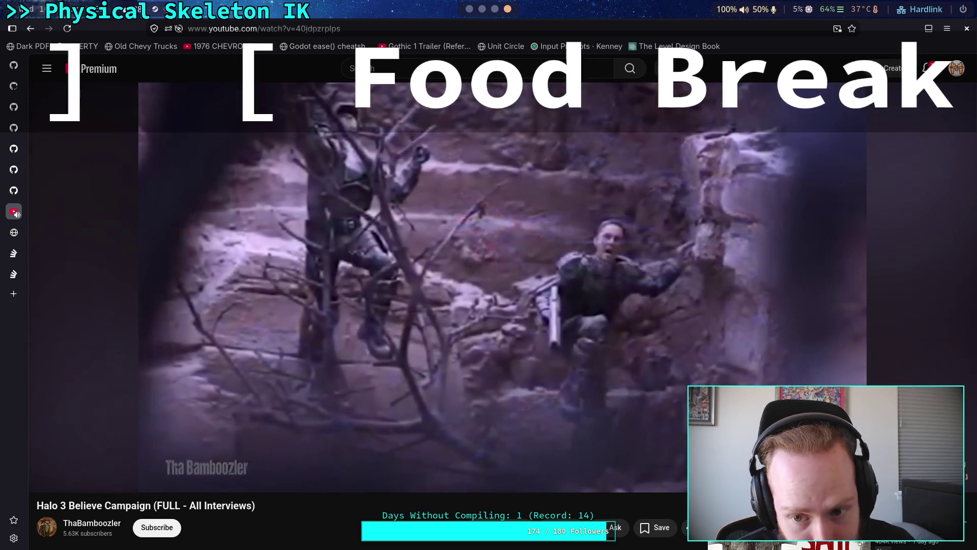
# Step: Pause briefly, then resume the Halo 3 video into the nighttime veteran interview
pyautogui.press('space')
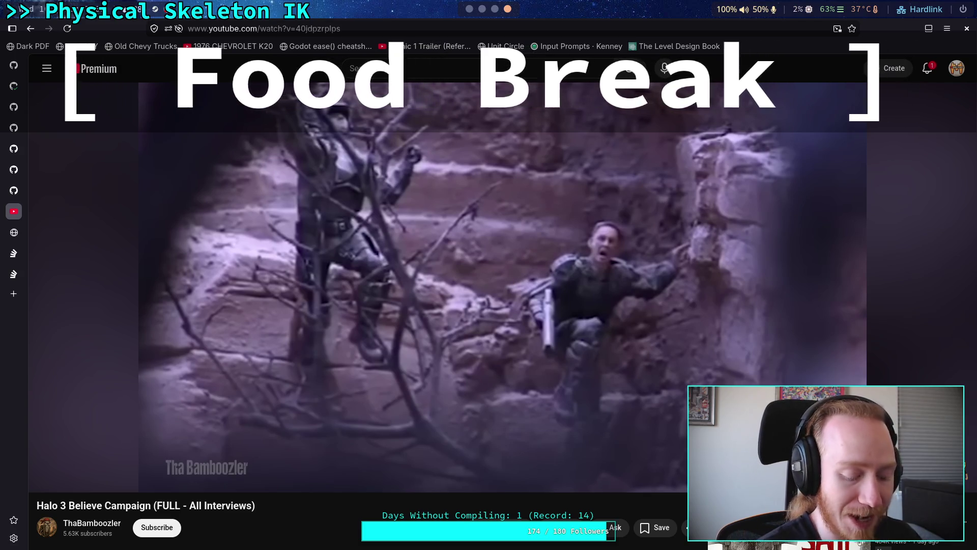
pyautogui.press('space')
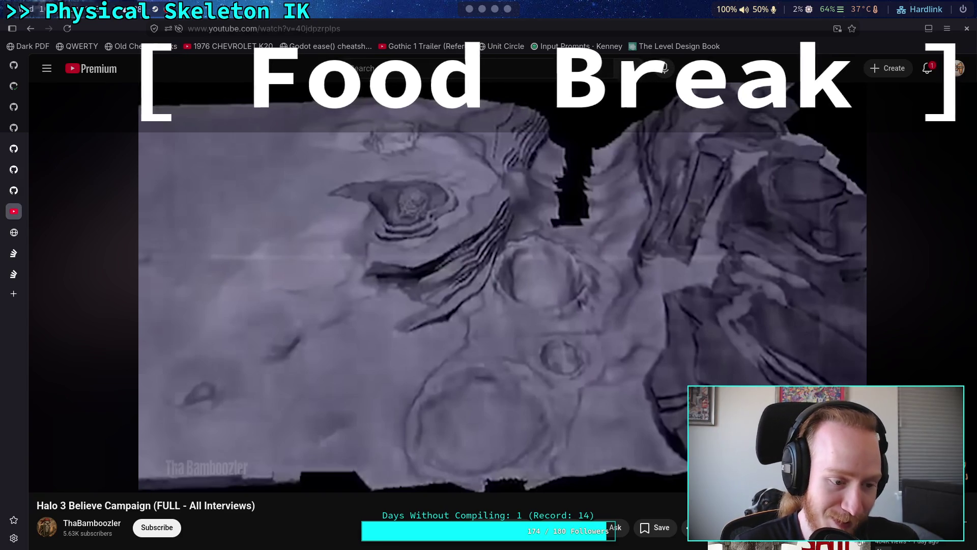
pyautogui.click(350, 372)
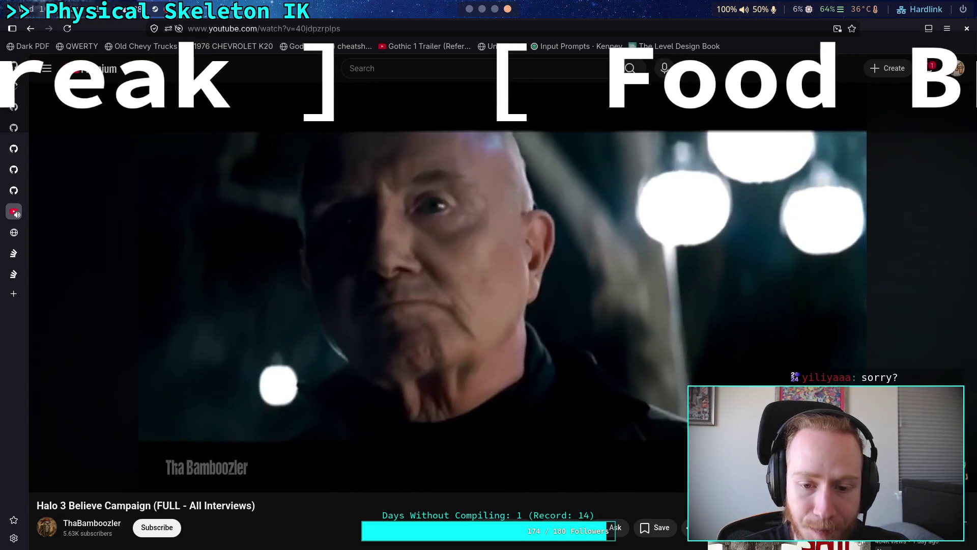
# Step: Pause the Halo 3 video at 6:58, then resume playback on the veteran's close-up
pyautogui.click(347, 289)
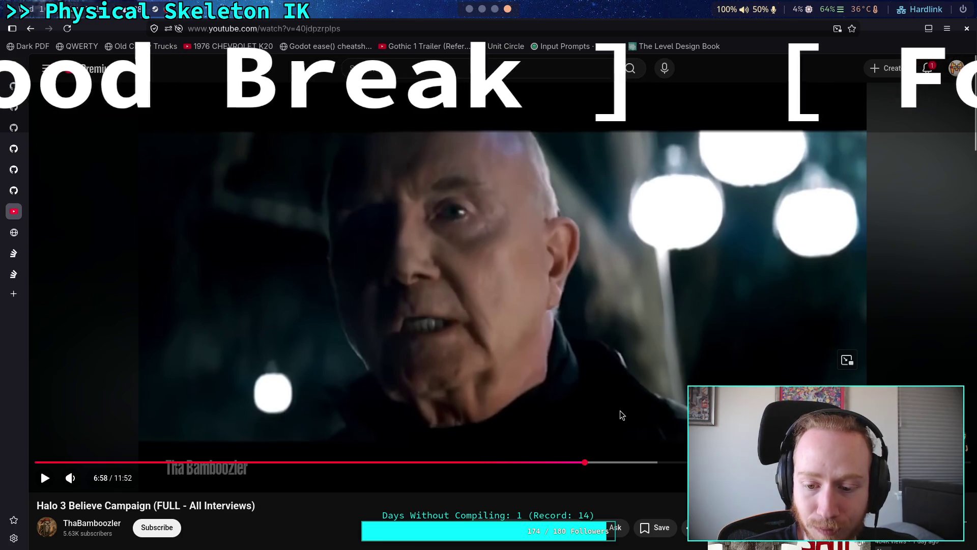
pyautogui.click(593, 402)
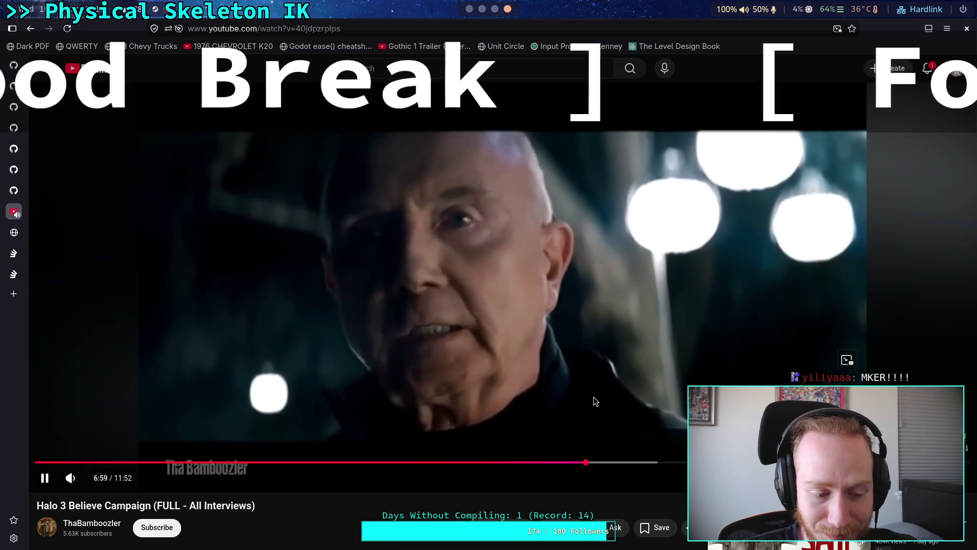
# Step: Pause and resume the interview video, holding at 8:29 before playing on to 8:31
pyautogui.click(594, 397)
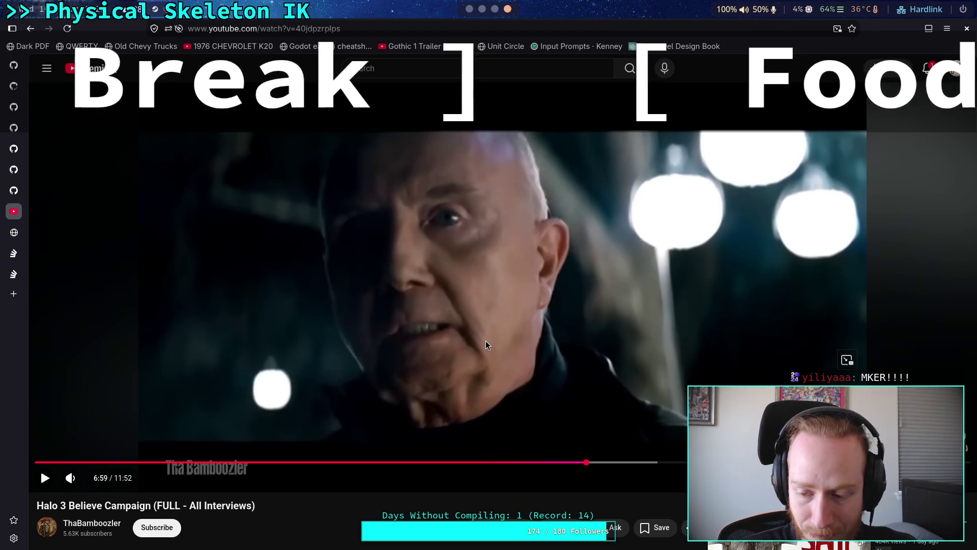
pyautogui.click(480, 332)
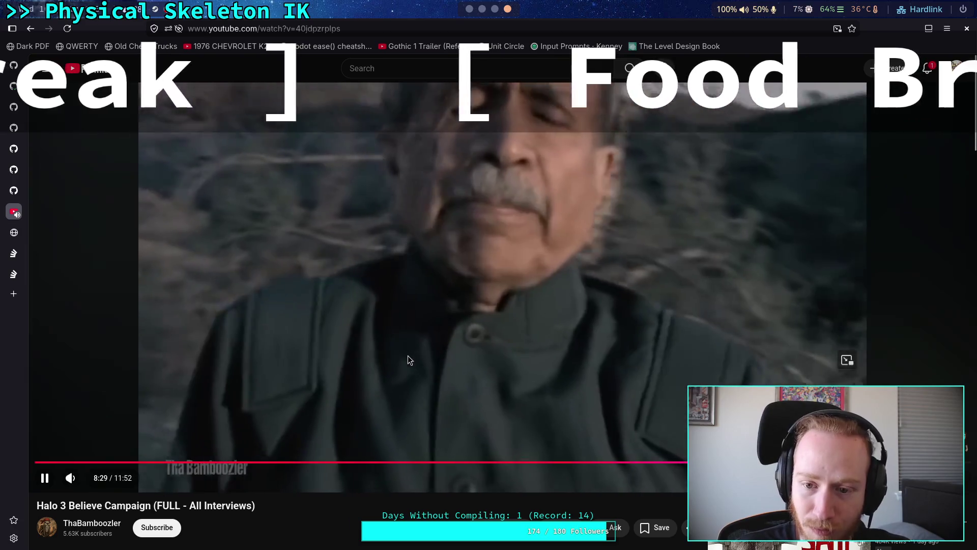
pyautogui.click(408, 355)
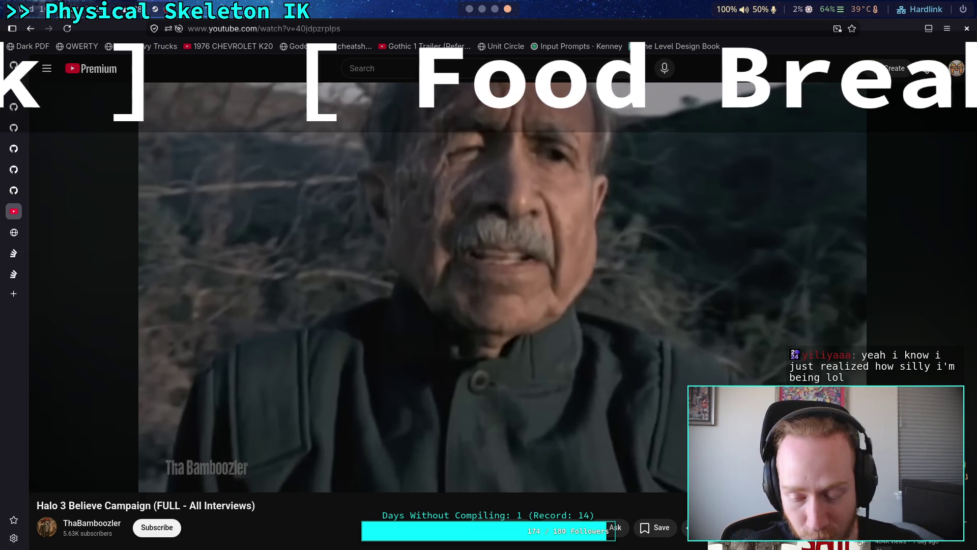
pyautogui.moveTo(432, 333)
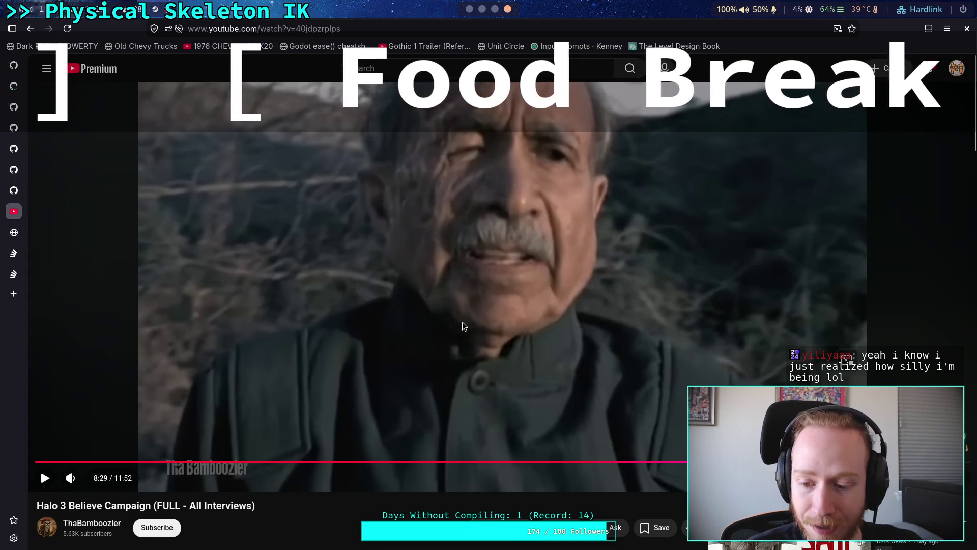
pyautogui.click(545, 332)
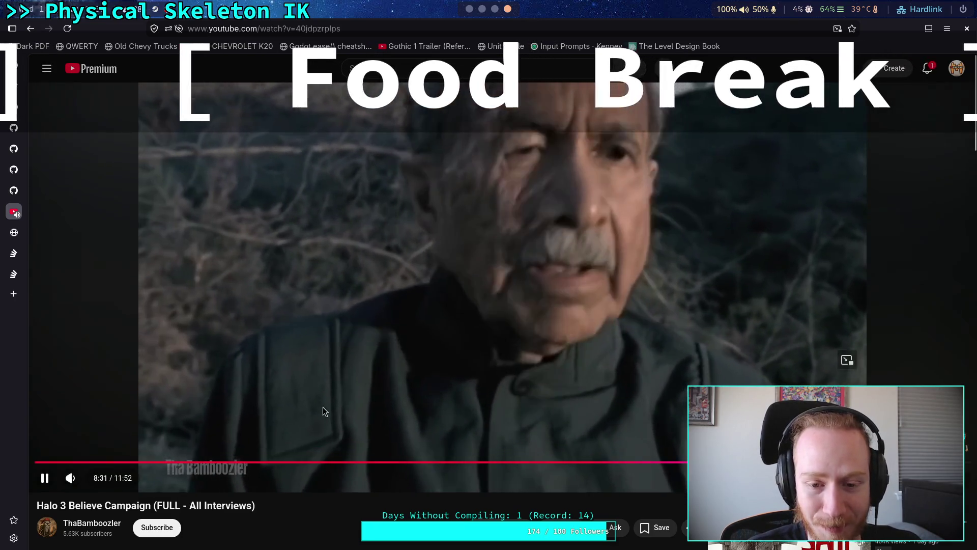
# Step: Toggle the Halo 3 video between paused and playing a few times
pyautogui.click(603, 432)
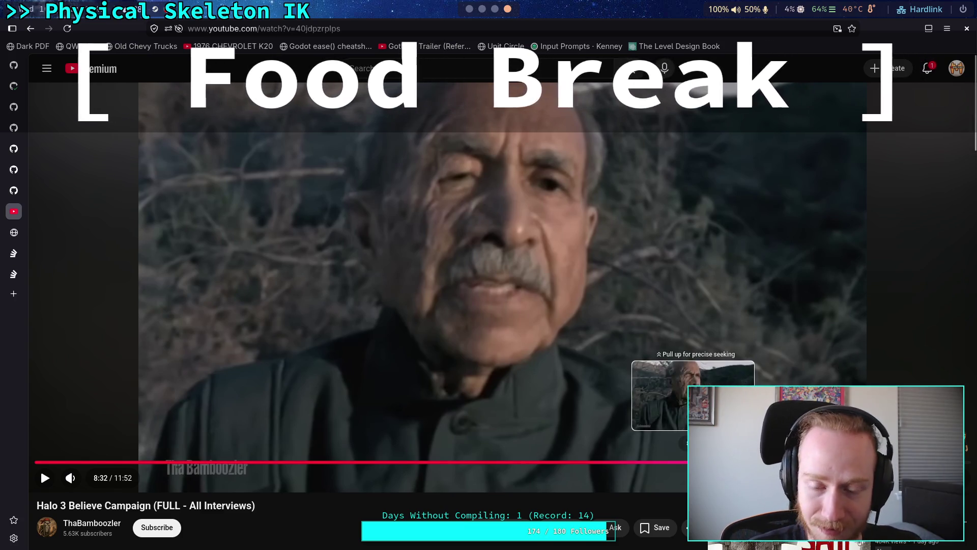
pyautogui.press('space')
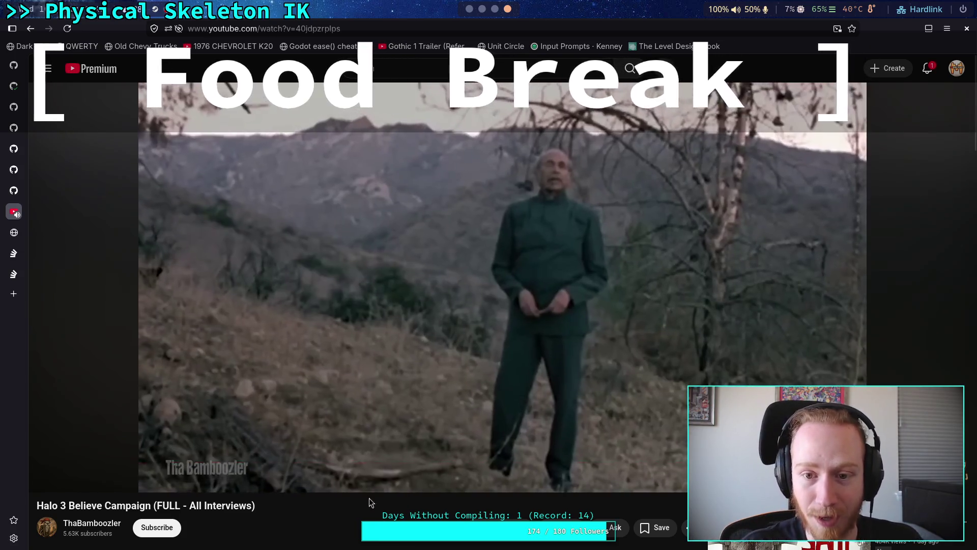
pyautogui.click(655, 427)
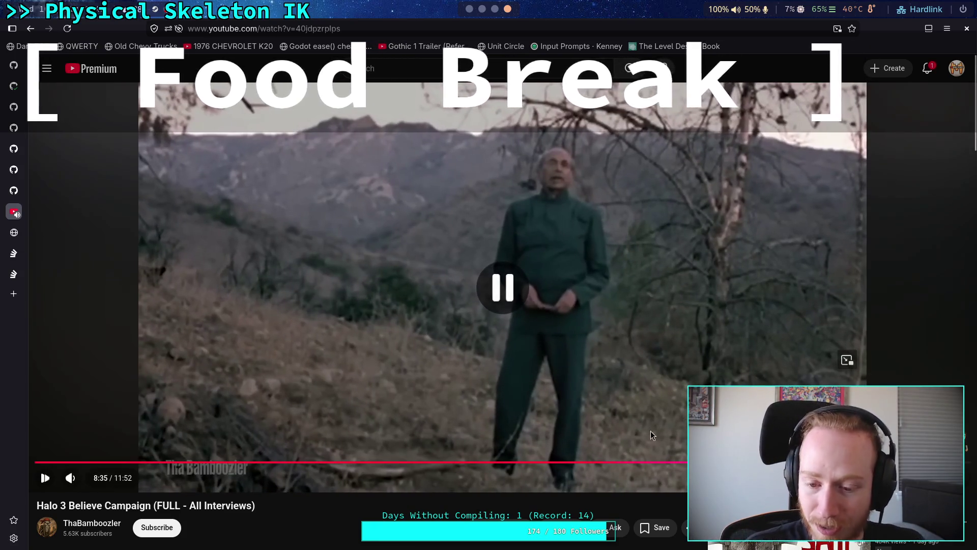
pyautogui.click(43, 474)
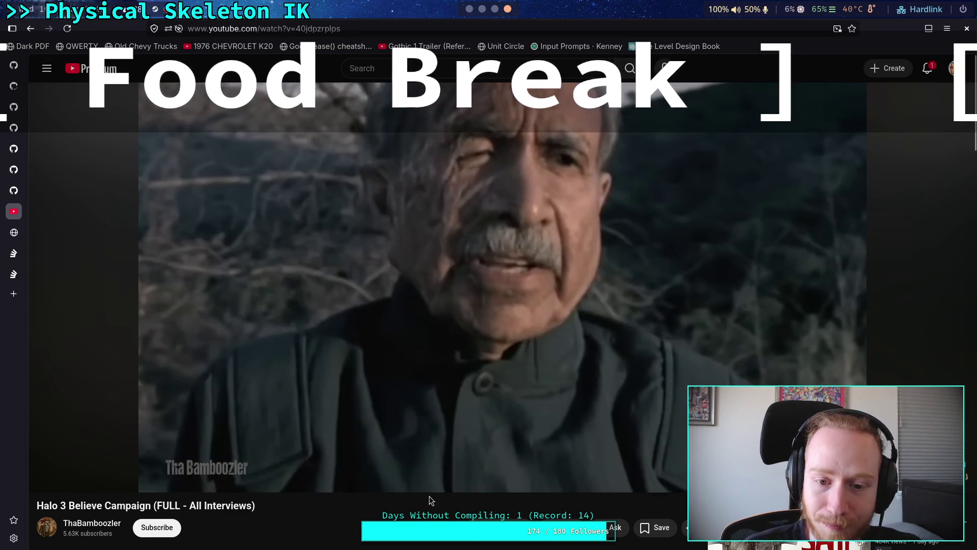
# Step: Rewind the video through 8:18 and 8:15, then resume playback from 8:24
pyautogui.moveTo(698, 461); pyautogui.dragTo(680, 462)
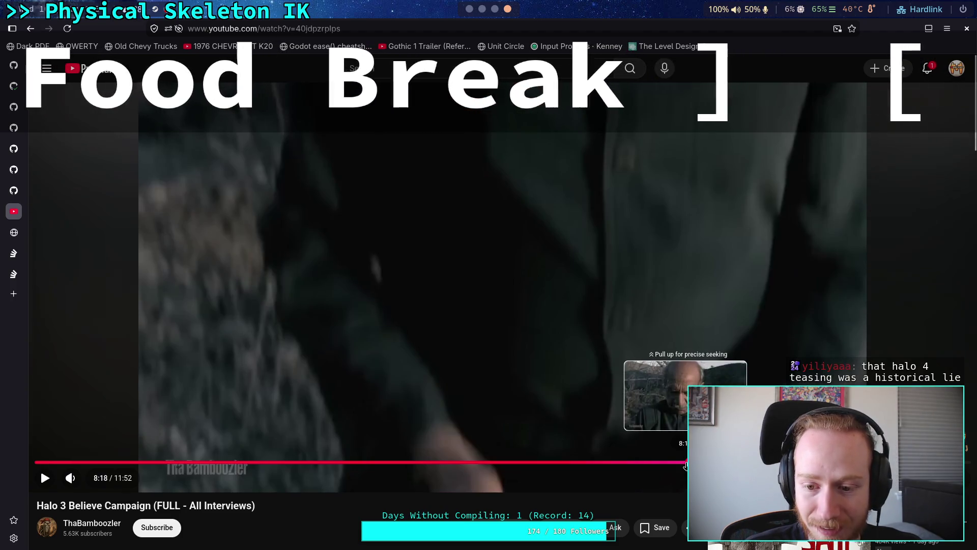
pyautogui.click(685, 461)
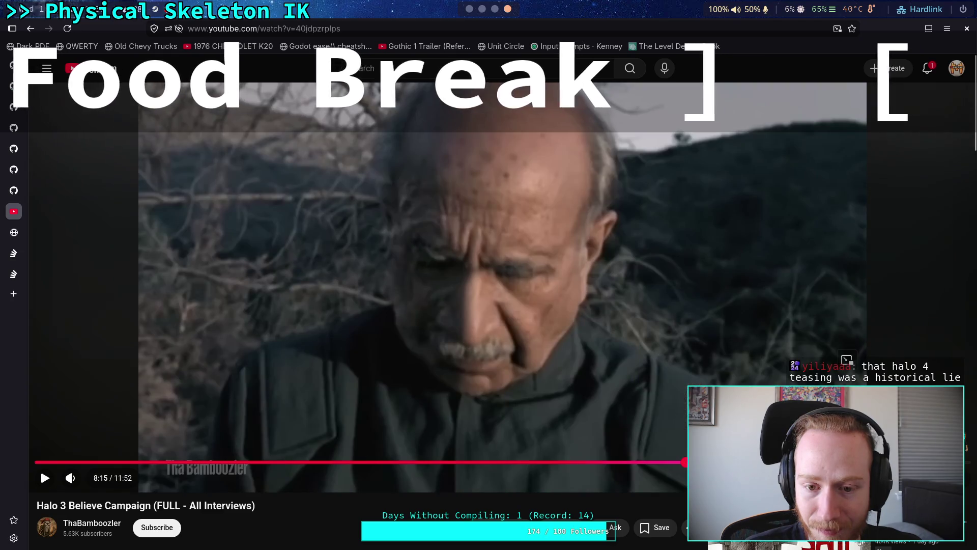
pyautogui.click(697, 462)
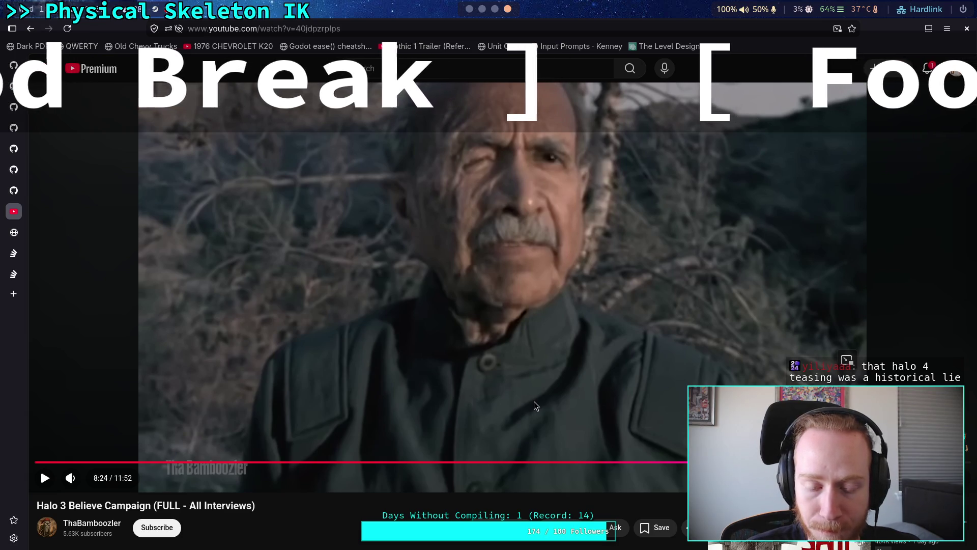
pyautogui.press('space')
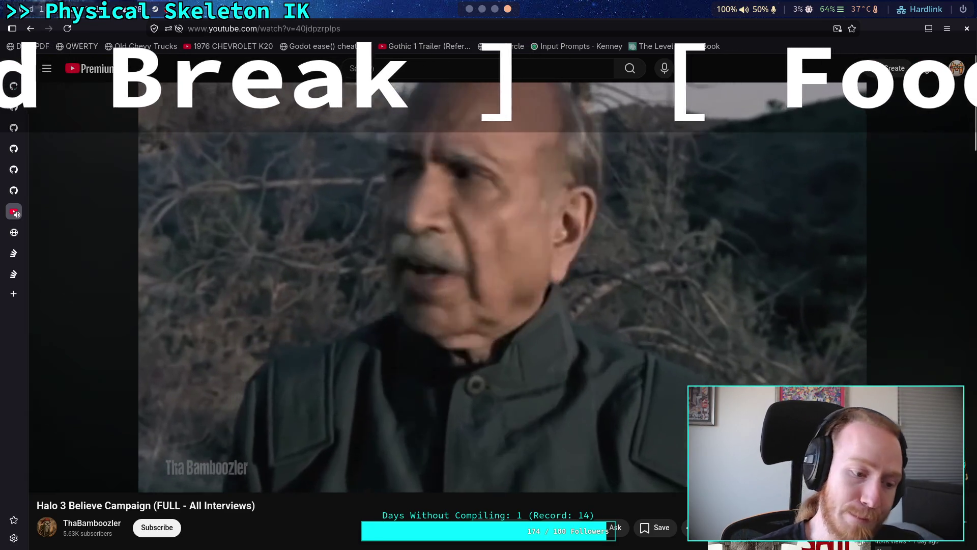